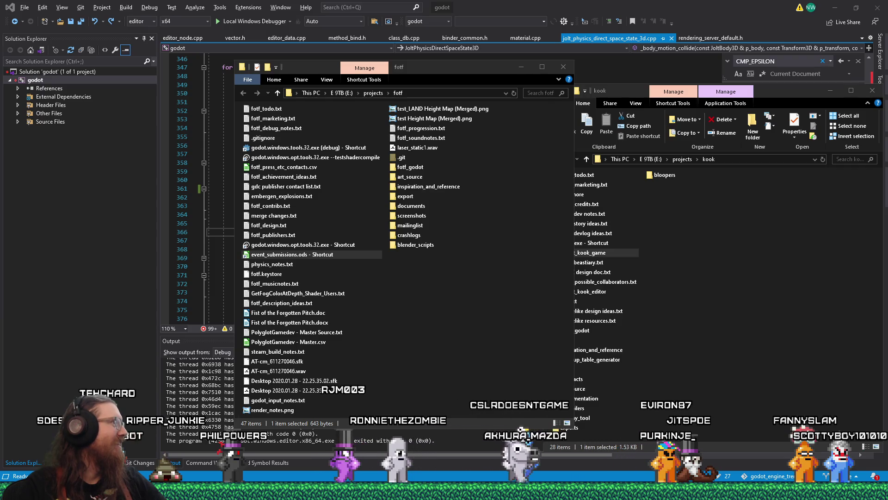
Step: Switch to Firefox and scroll to the top of the Reddit post 'Random guy swears at me and gets his car destroyed.'
key("alt+Tab")
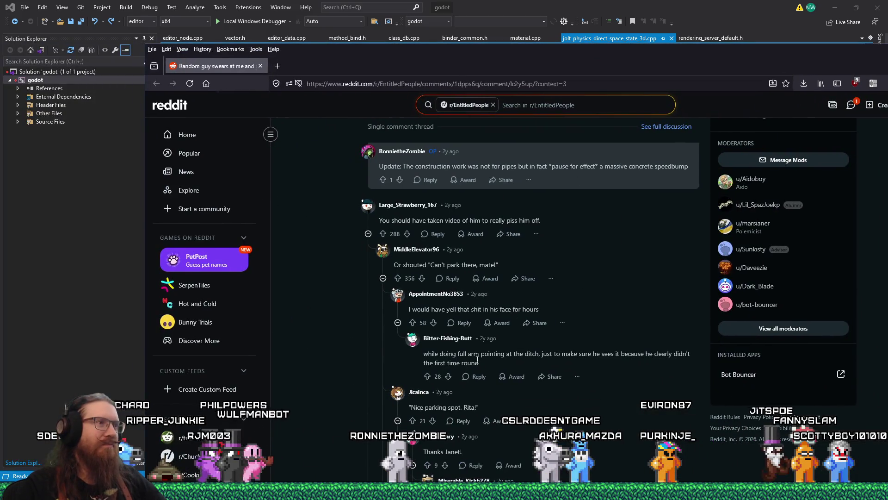
scroll(306, 354, "up", 4)
scroll(307, 354, "up", 4)
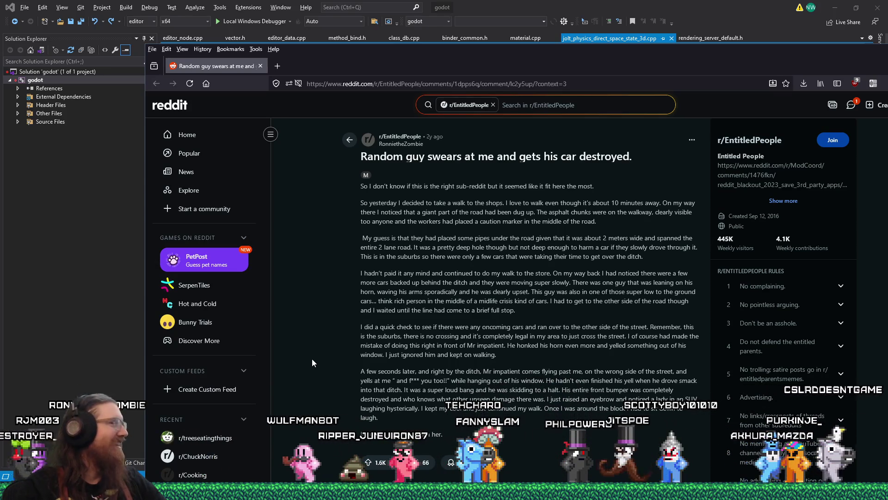
scroll(313, 362, "down", 5)
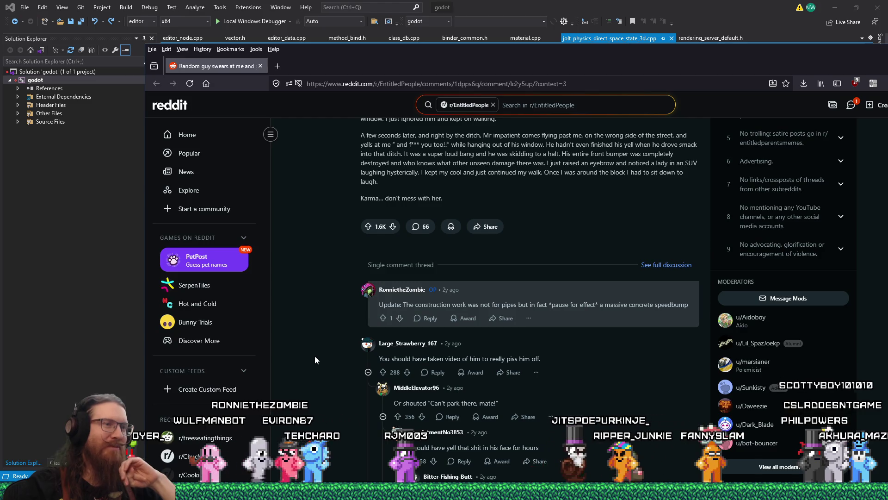
scroll(315, 354, "up", 1)
scroll(316, 353, "up", 2)
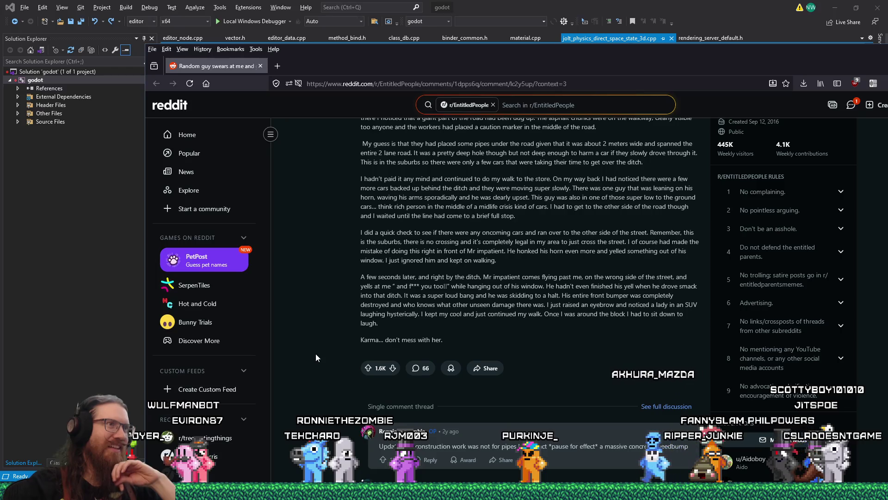
scroll(316, 354, "up", 2)
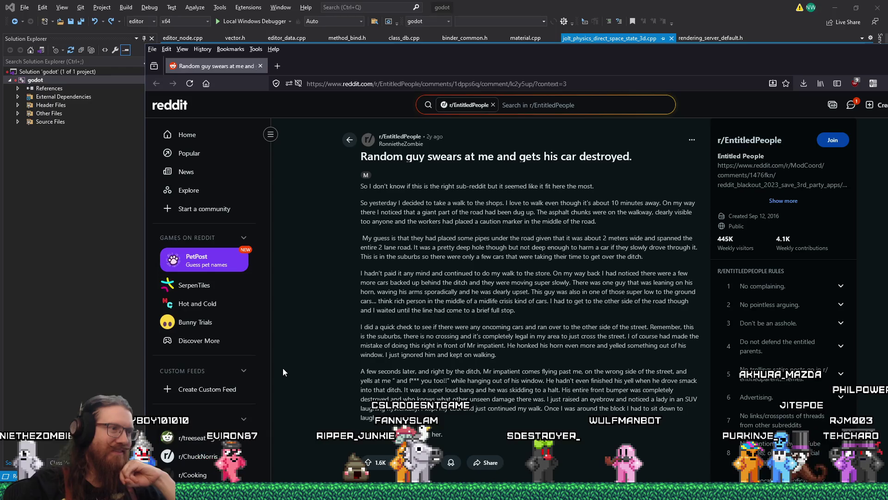
Step: Scroll past the post body into the comment replies discussing pew pews and a similar bike story
scroll(283, 369, "down", 2)
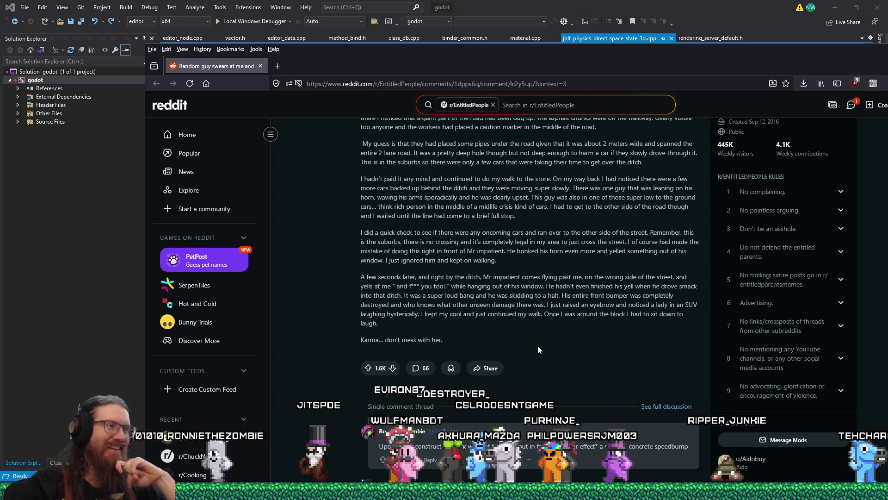
scroll(538, 347, "down", 4)
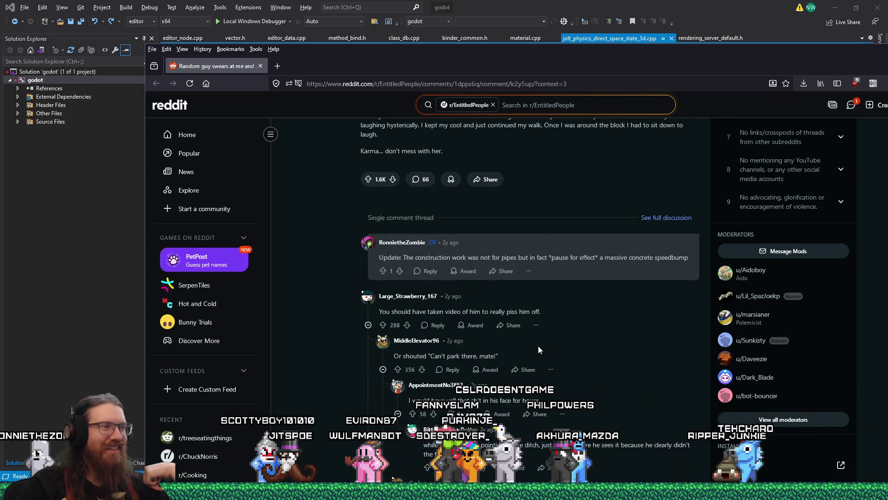
scroll(538, 347, "down", 4)
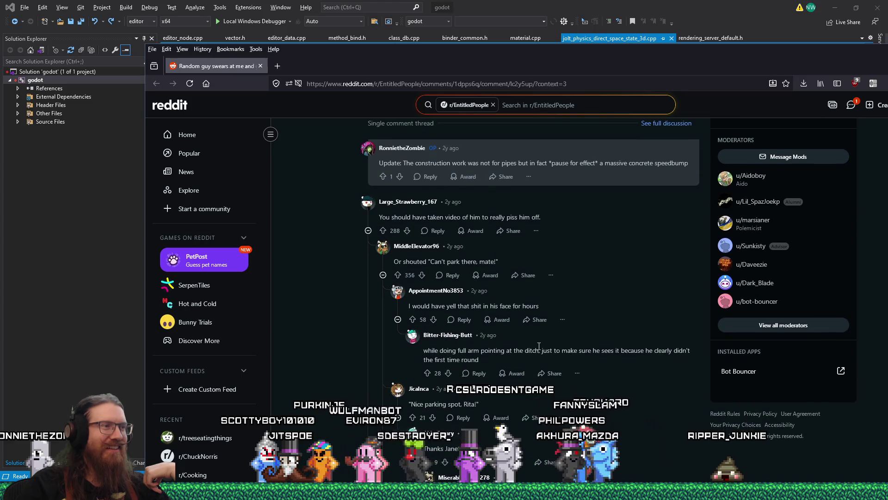
scroll(428, 252, "up", 1)
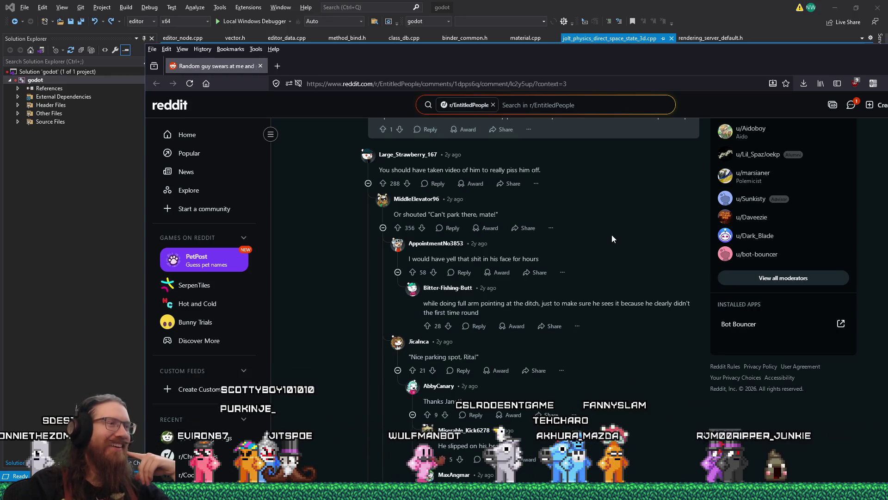
scroll(611, 238, "down", 10)
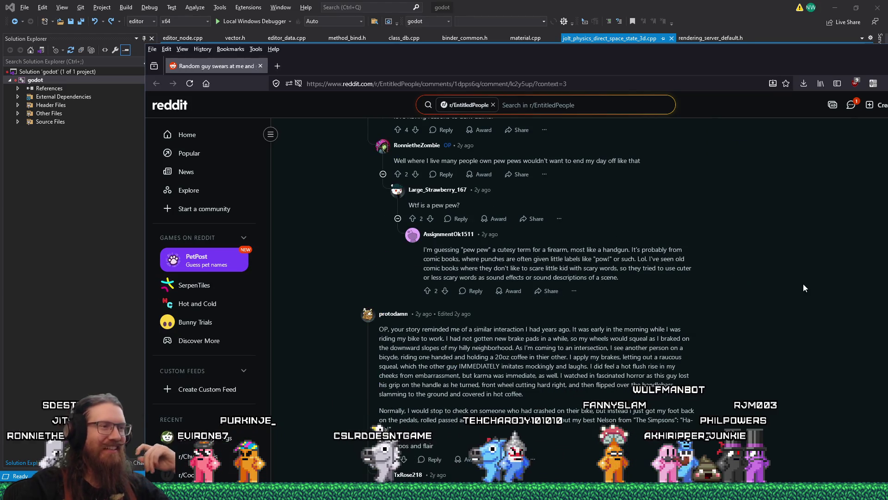
Step: Minimize Firefox to reveal the fotf and kook folders in File Explorer
scroll(803, 284, "down", 10)
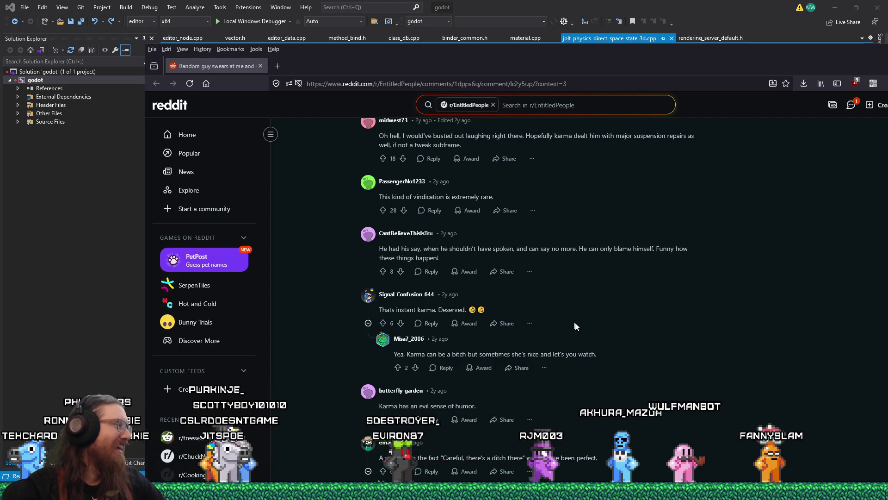
scroll(576, 326, "up", 6)
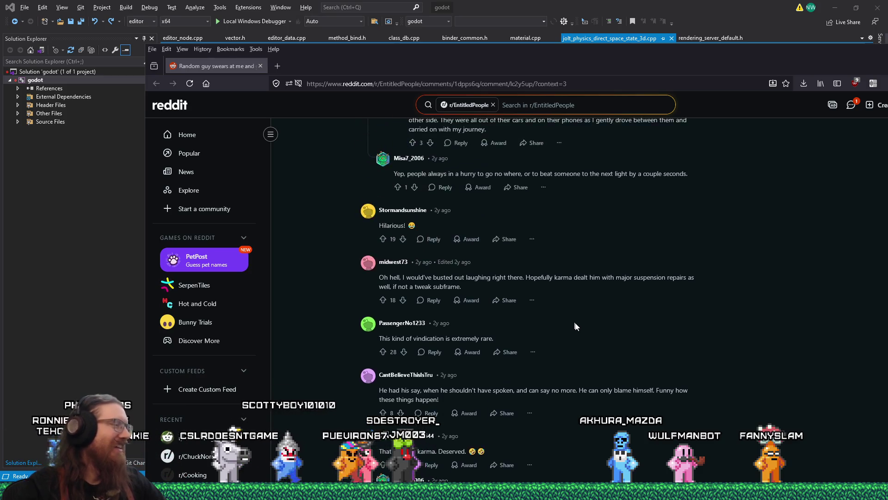
left_click(847, 50)
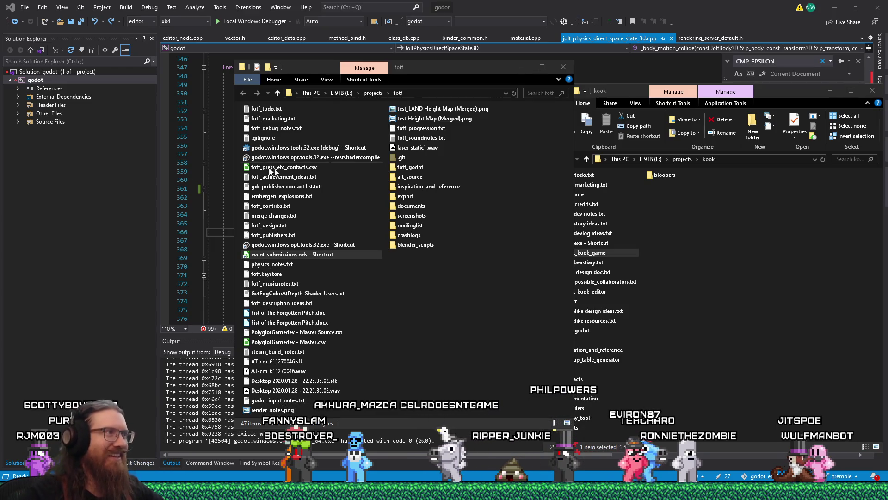
Step: Bring Visual Studio back in front of the folders and dismiss the blank email draft
key("alt+Tab")
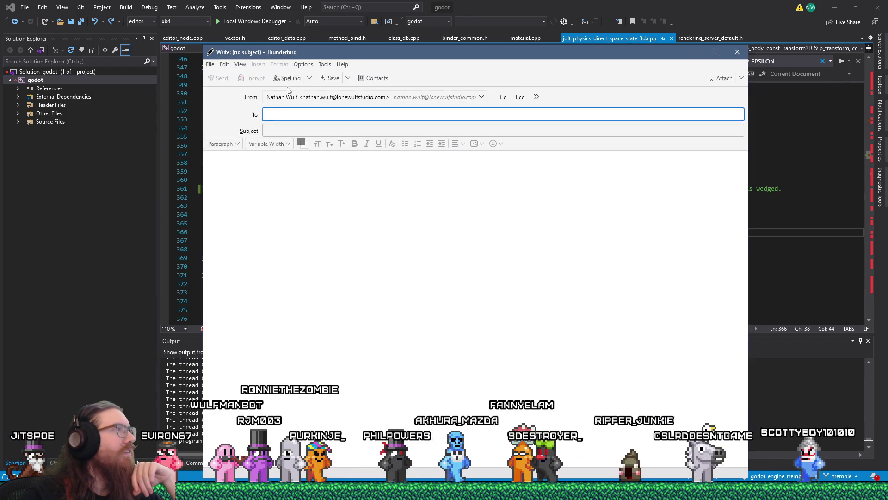
key("ctrl+w")
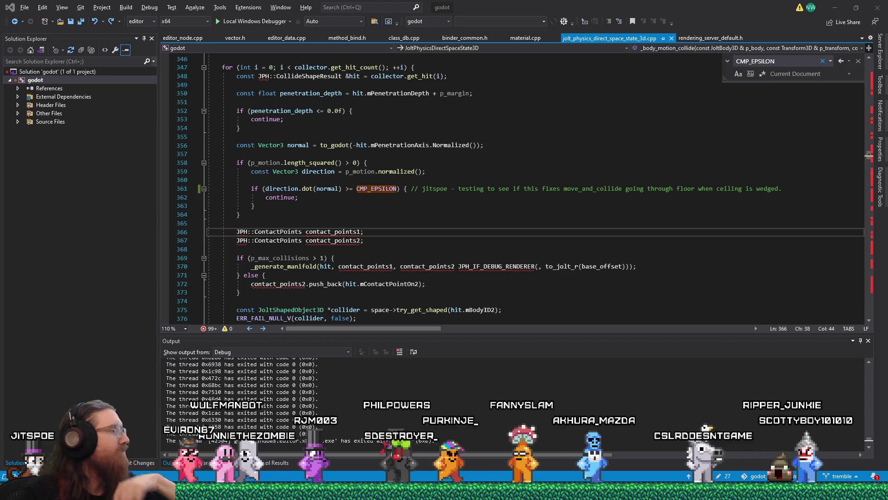
Step: Close the blank Thunderbird draft and check the window switcher while staying in Visual Studio
key("alt+Tab")
key("Escape")
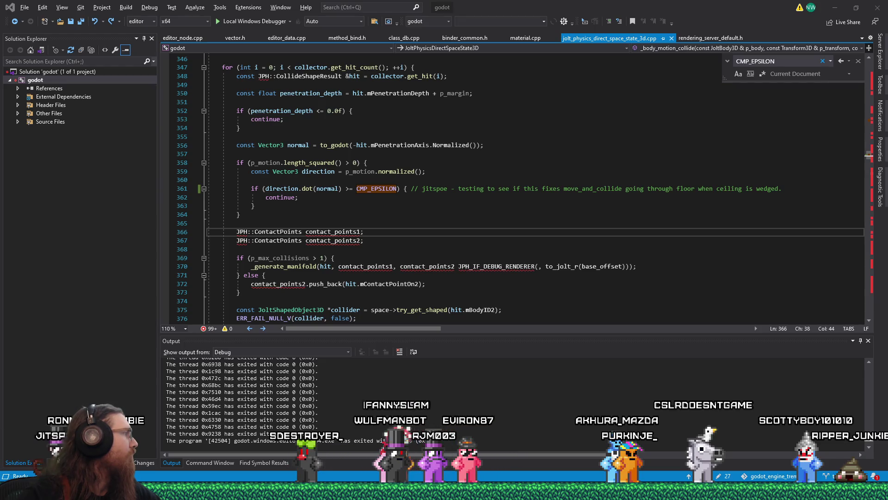
key("alt+Tab")
key("Escape")
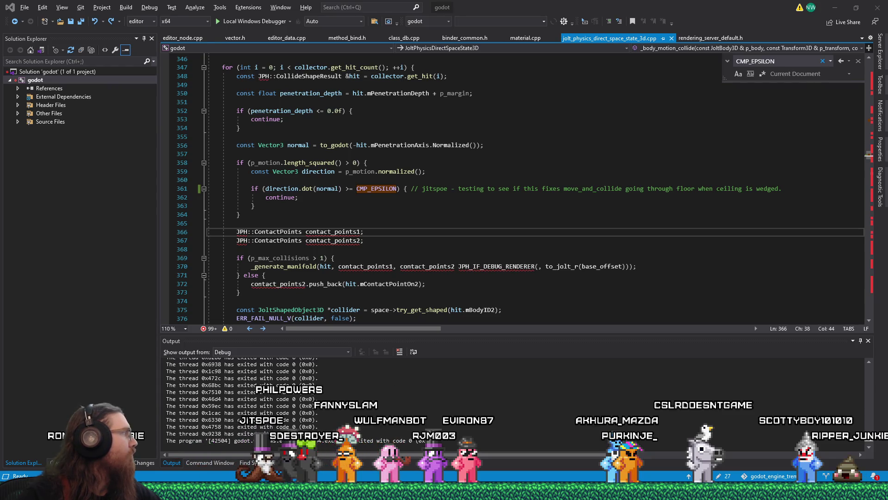
key("alt+Tab")
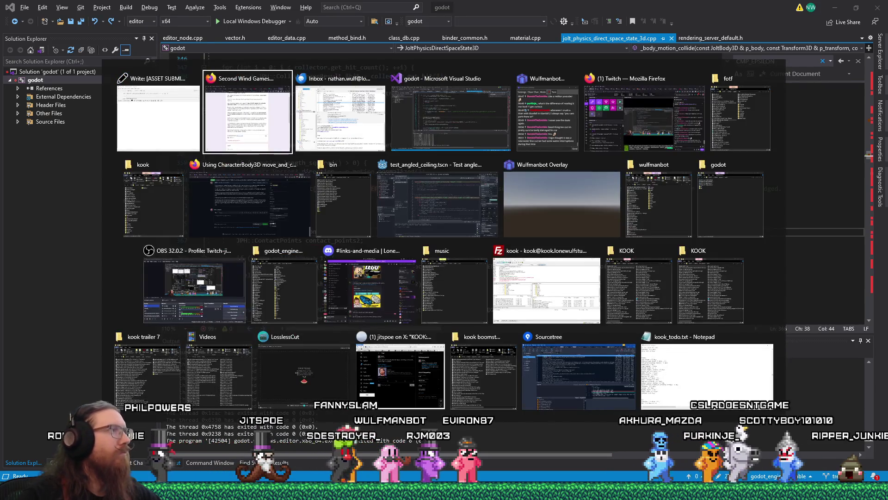
Step: Dismiss the task switcher, keeping jolt_physics_direct_space_state_3d.cpp line 361 in front
key("Escape")
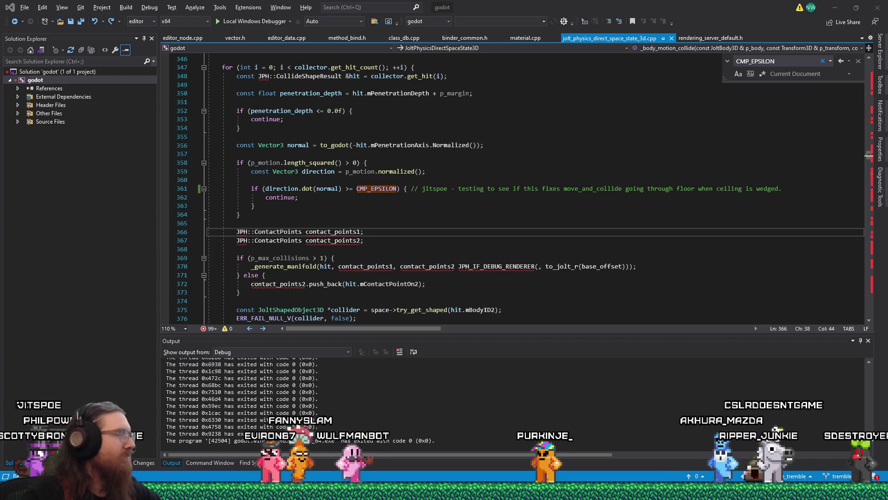
key("alt+Tab")
Step: Glance at the open windows over the Jolt contact code without leaving Visual Studio
key("Escape")
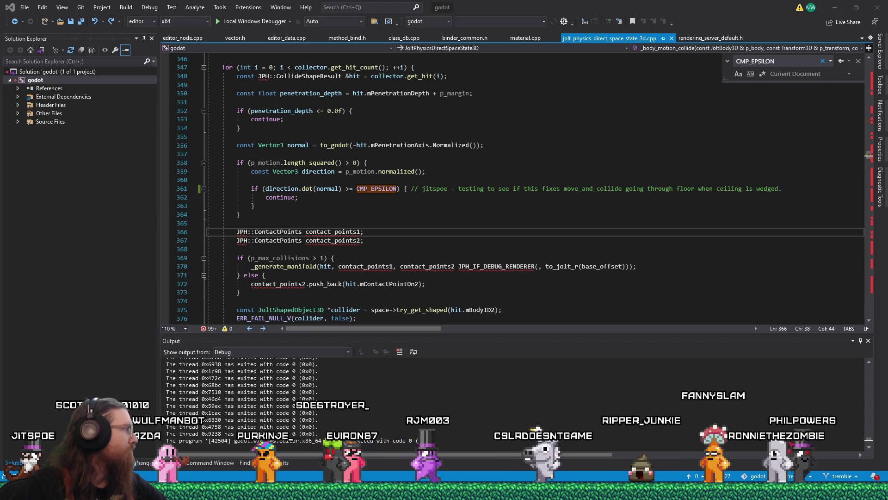
key("alt+Tab")
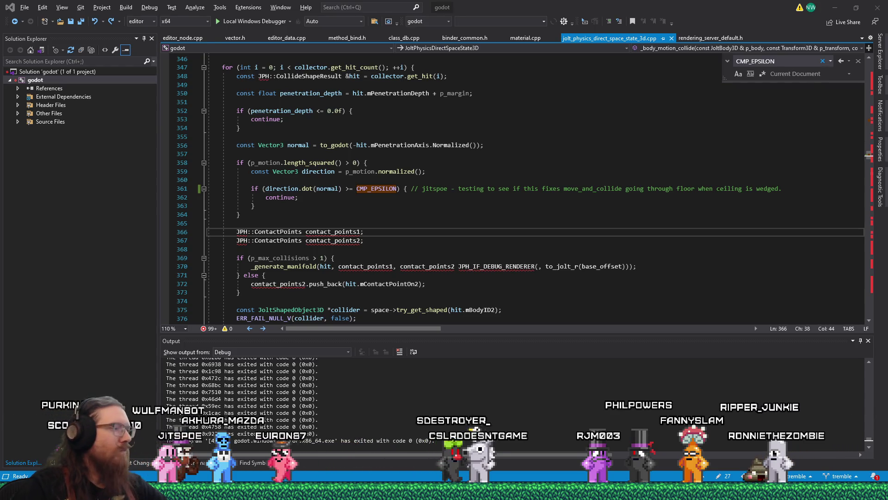
mouse_move(445, 492)
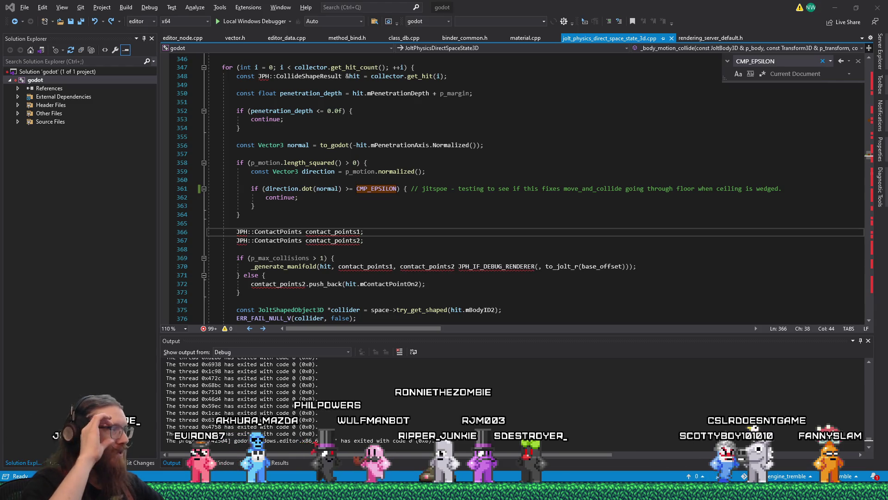
key("alt+Tab")
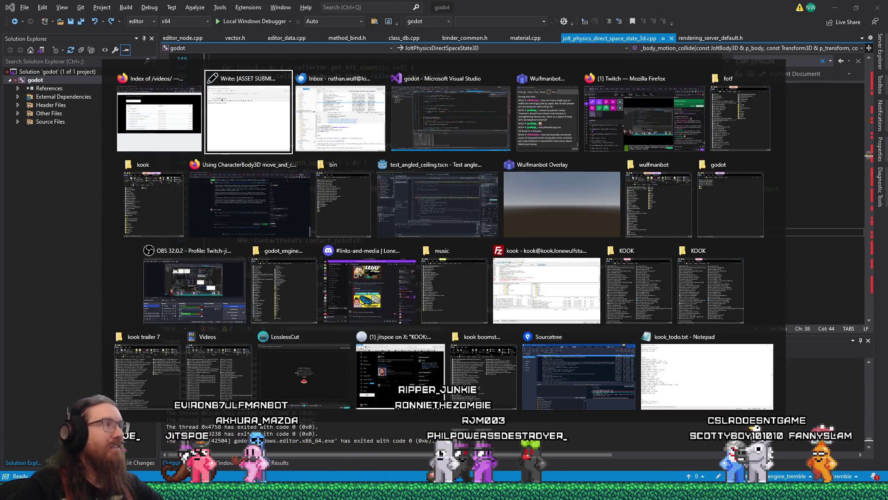
Step: Dismiss the task switcher with Escape, leaving Visual Studio in front
key("Escape")
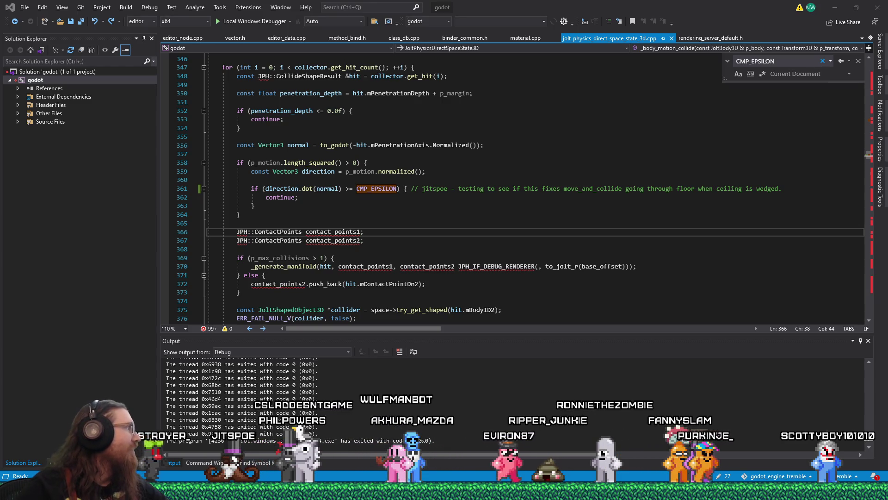
key("alt+Tab")
key("alt+Tab")
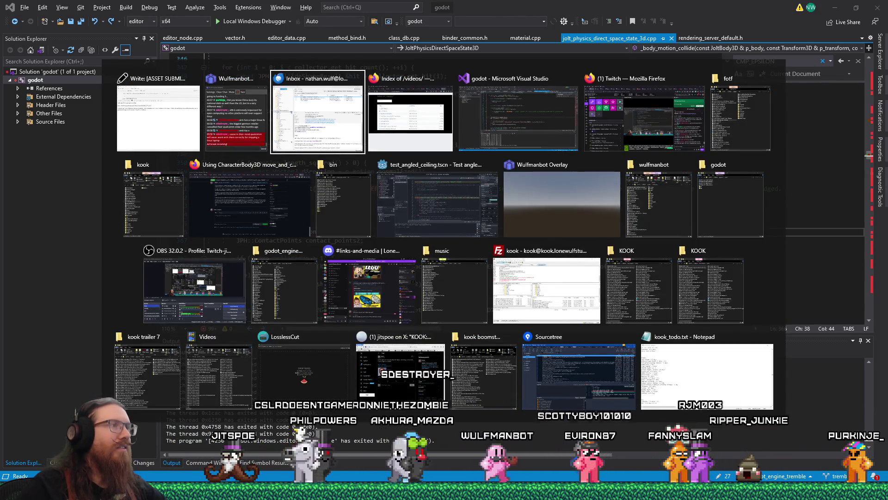
key("Escape")
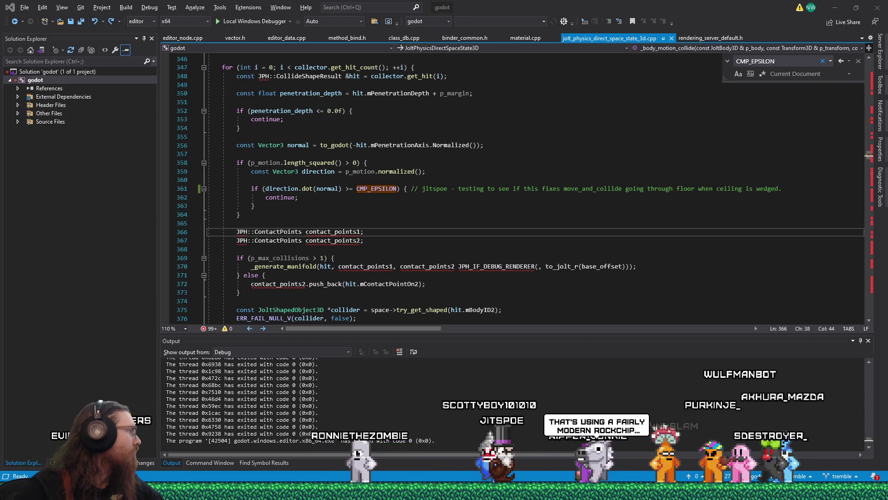
key("alt+Tab")
key("Escape")
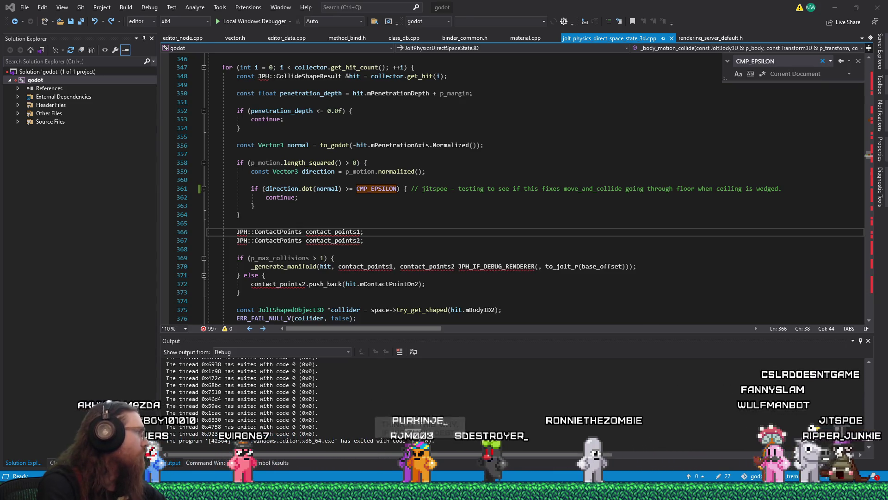
key("alt+Tab")
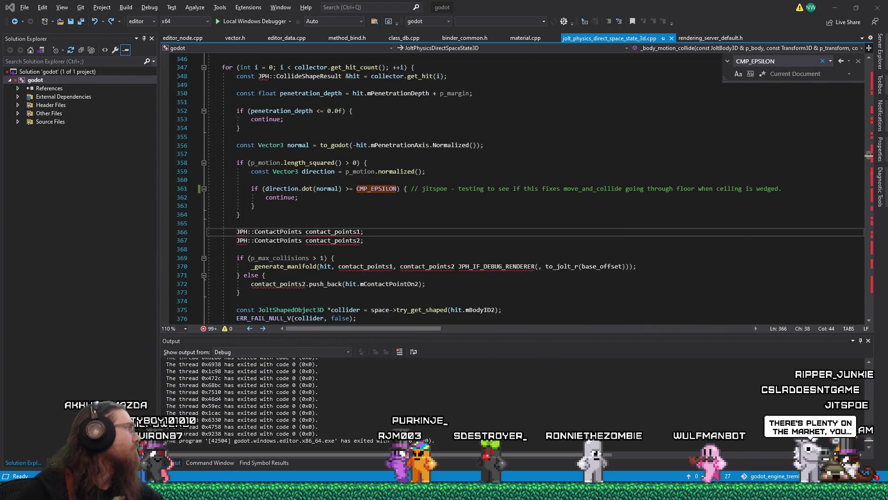
key("alt+Tab")
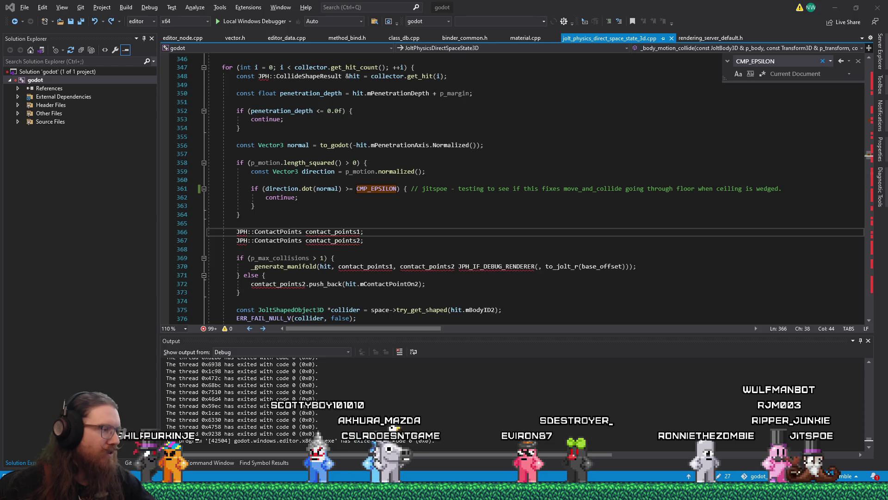
right_click(128, 492)
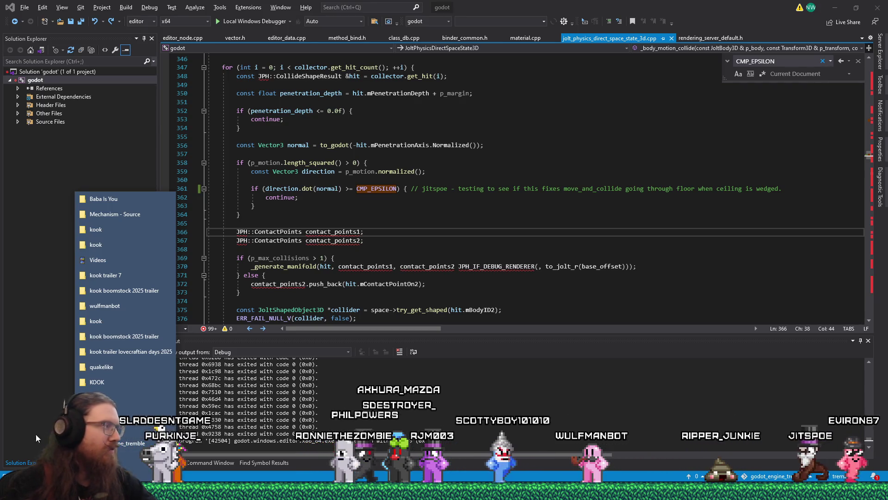
Step: Open the fotf project folder and launch event_submissions.ods - Shortcut in LibreOffice
key("Escape")
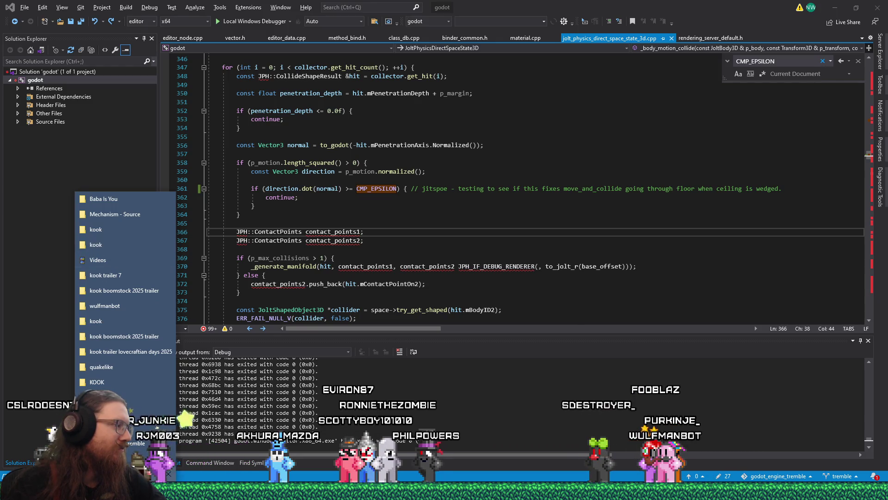
left_click(107, 397)
double_click(292, 258)
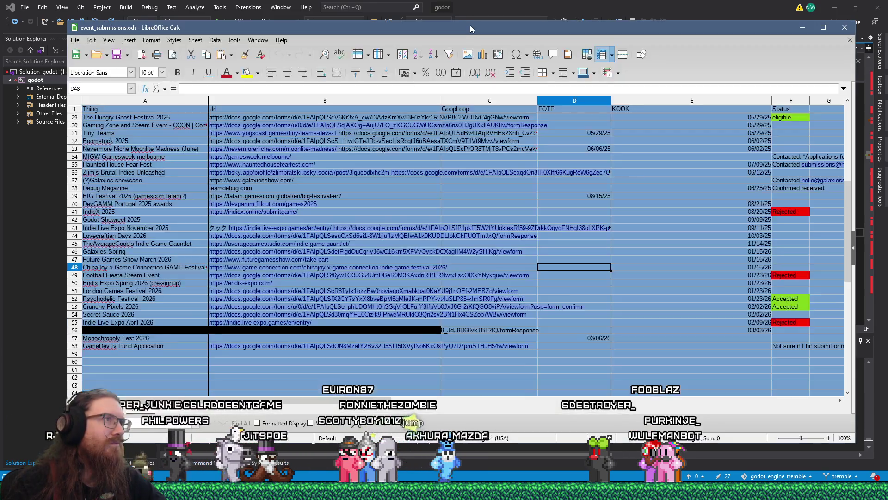
Step: Move the spreadsheet window out of view and switch over to the Godot editor
left_click_drag(470, 29, 0, 29)
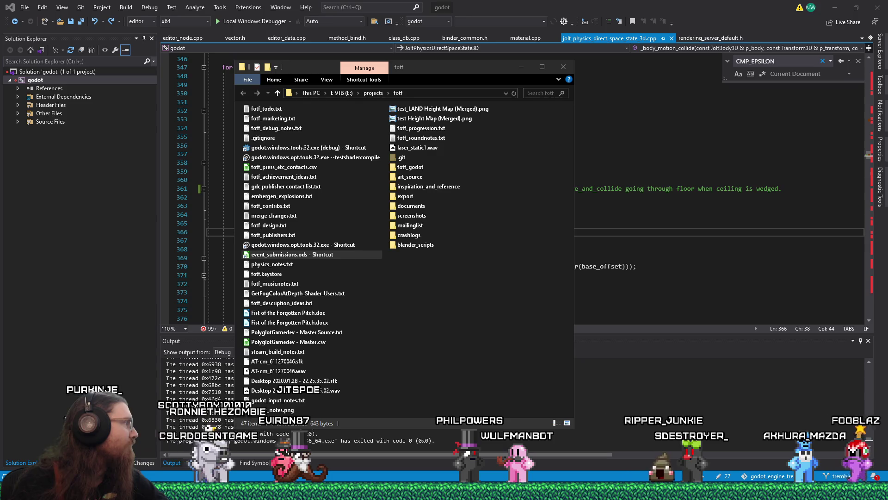
left_click(291, 254)
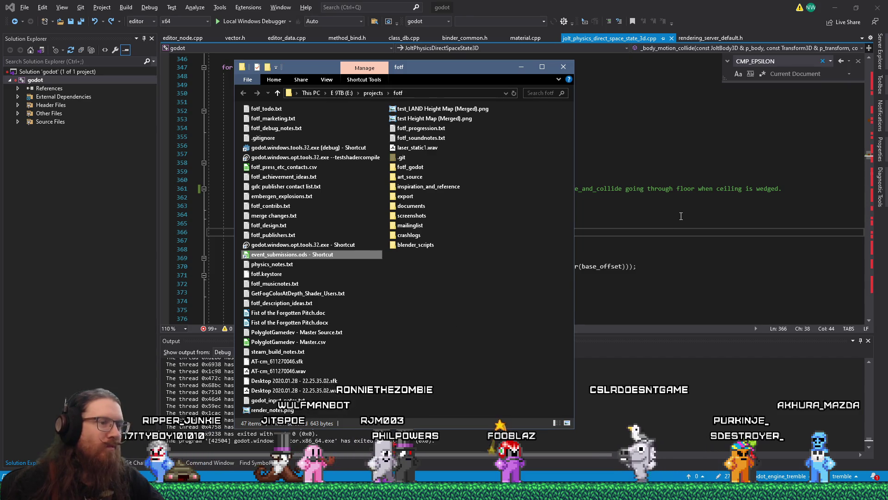
left_click(602, 214)
key("alt+Tab")
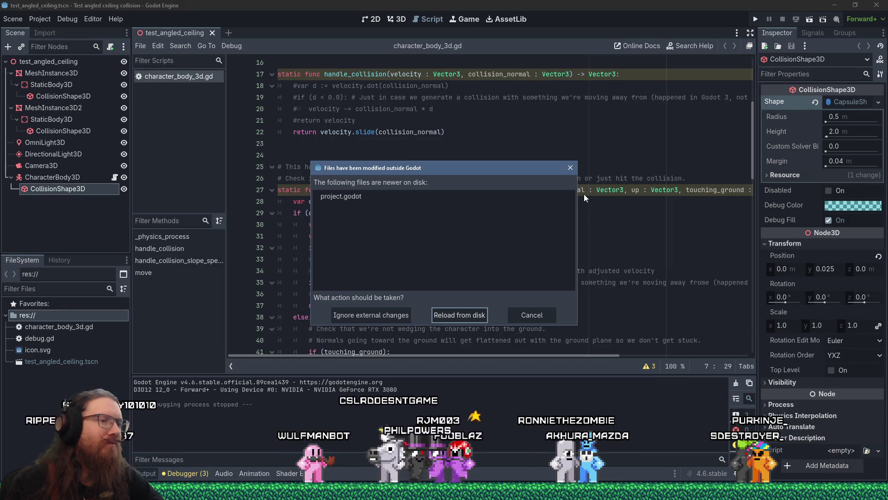
Step: Reload the changed project file in Godot and open the KOOK video renders folder in File Explorer
left_click(444, 318)
left_click(519, 271)
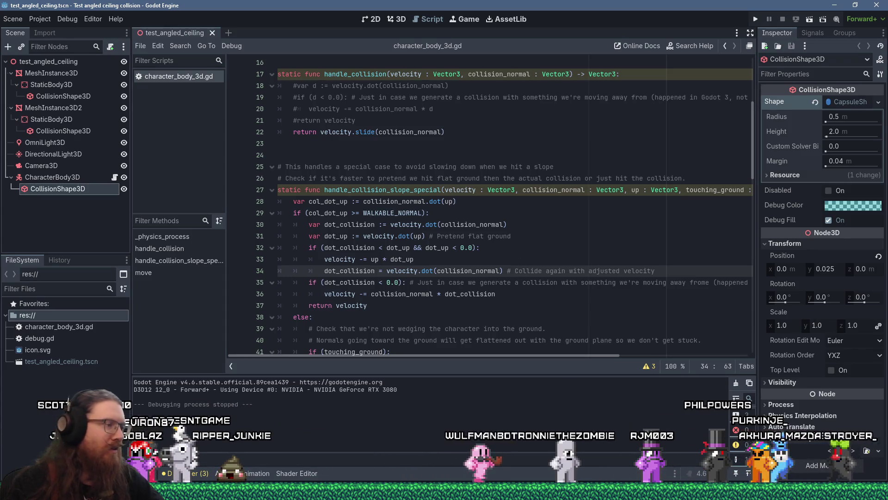
key("super+w")
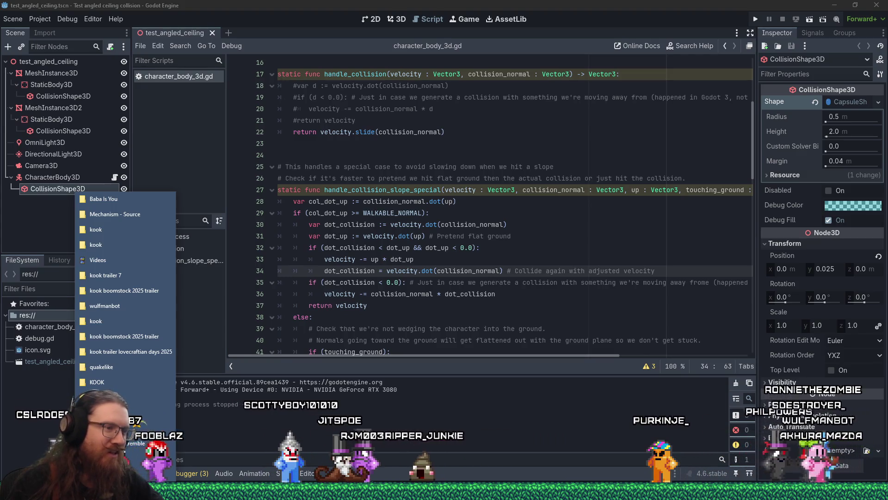
left_click(97, 382)
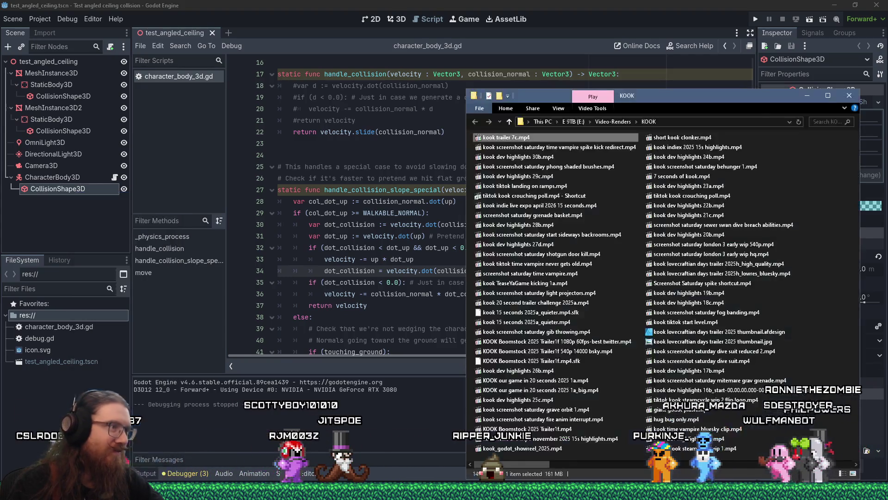
Step: Close the video renders window, reload project.godot from disk, and briefly revisit the renders folder
left_click(842, 103)
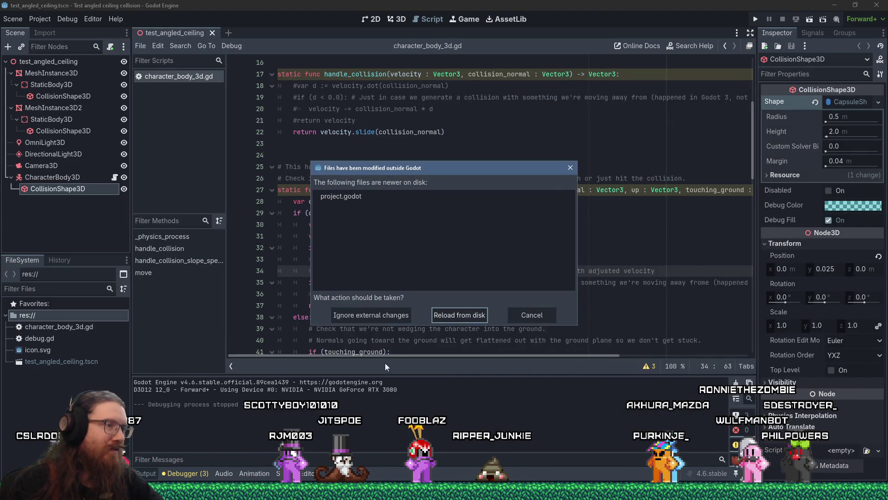
left_click(472, 318)
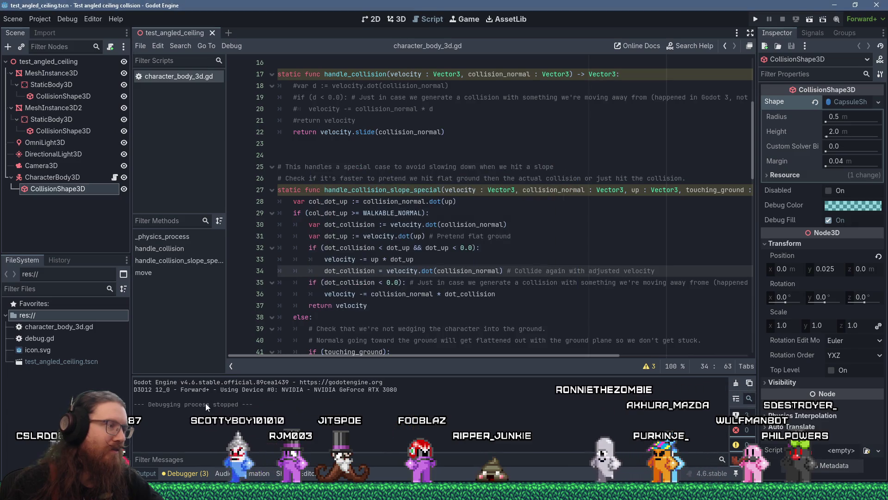
right_click(126, 491)
left_click(97, 275)
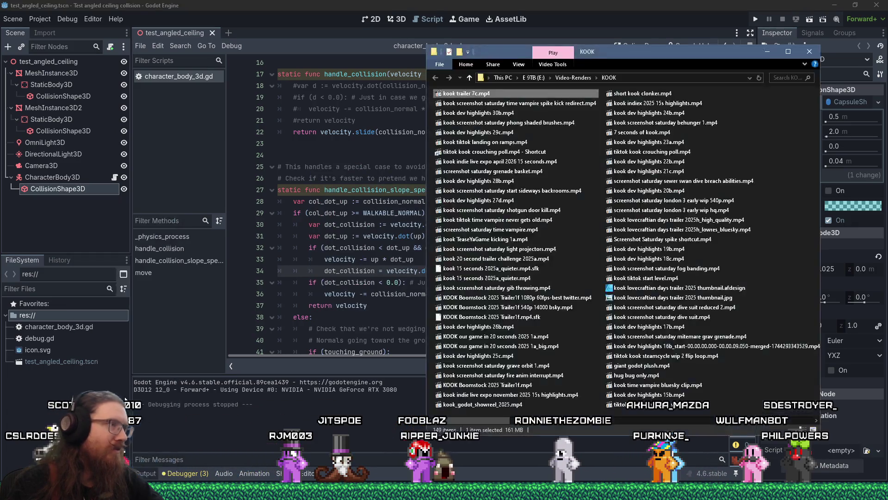
left_click(176, 446)
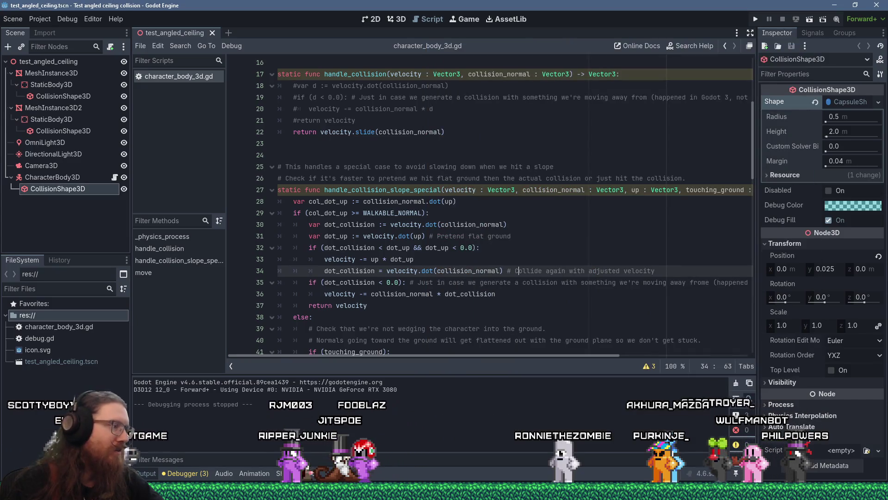
Step: Bring up the kook video projects folder and launch godot_kook_editor from it
right_click(125, 492)
left_click(122, 353)
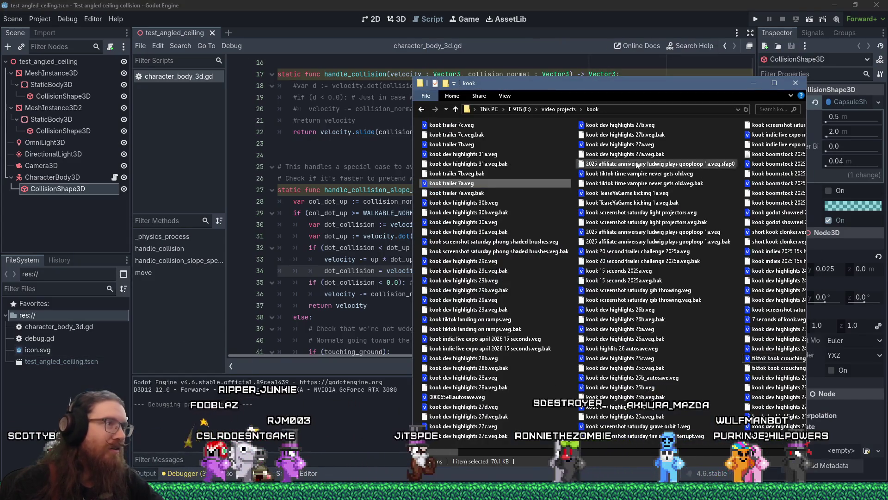
left_click(795, 83)
mouse_move(125, 491)
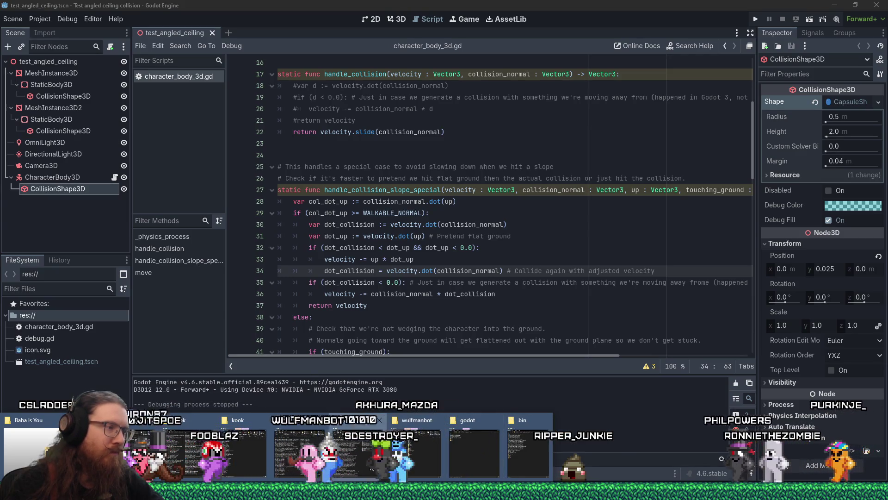
left_click(414, 451)
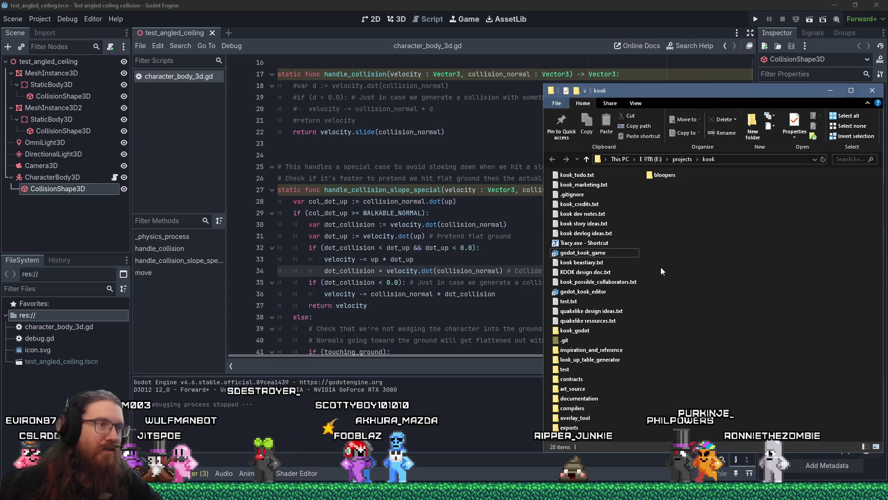
double_click(597, 294)
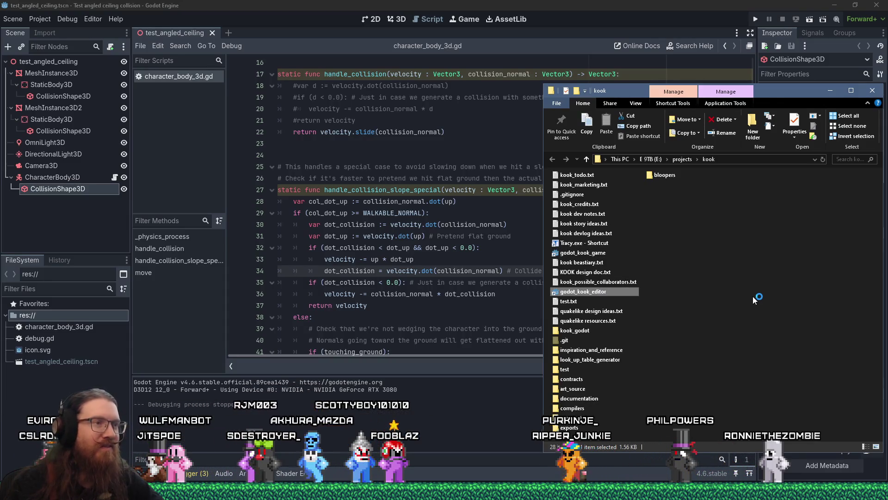
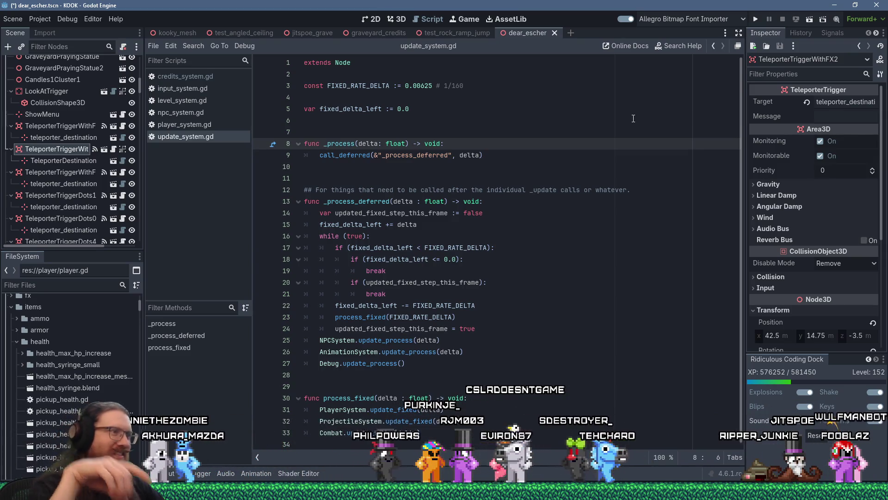
Step: Filter the FileSystem dock by 'movement_system' and open movement_system.gd in the script editor
left_click(468, 168)
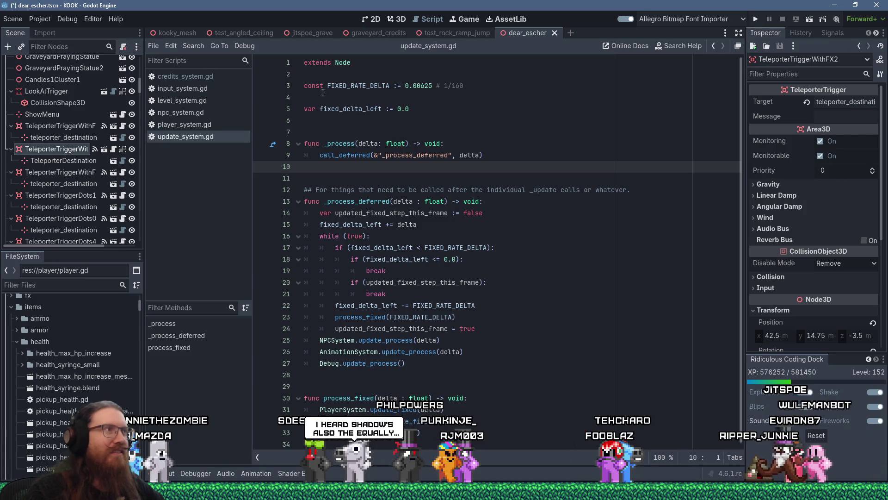
left_click(57, 284)
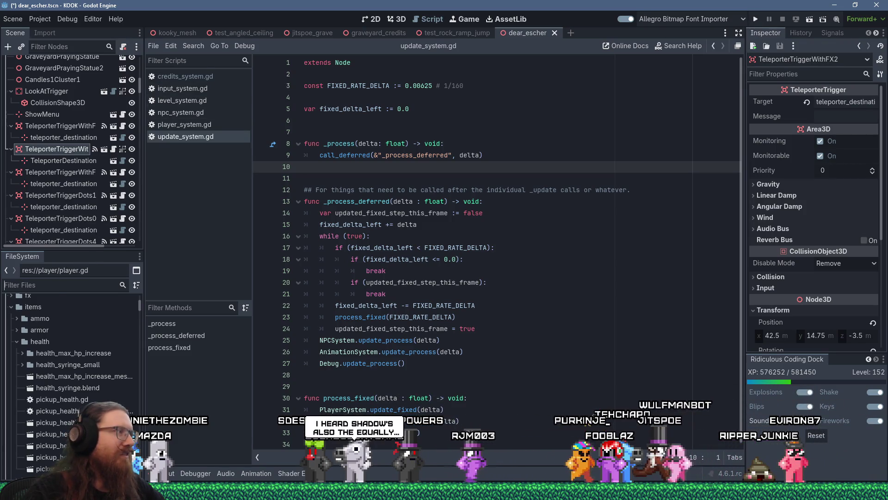
type("movement_system")
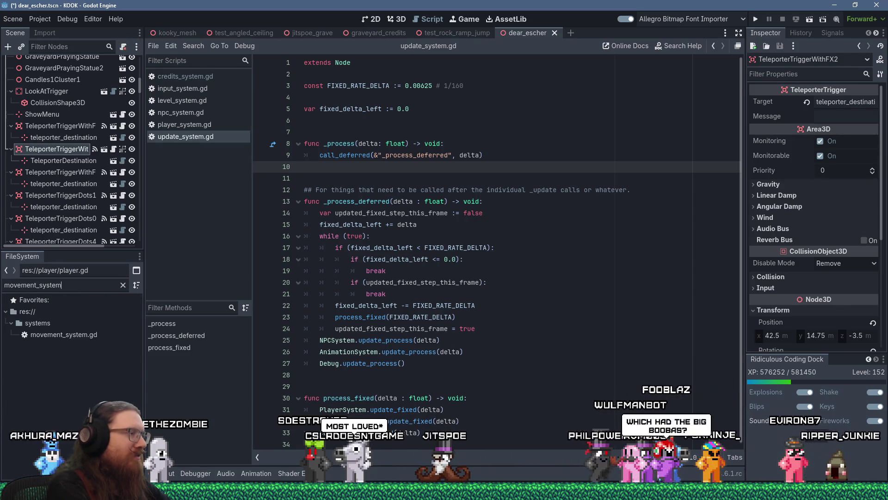
double_click(93, 336)
right_click(199, 113)
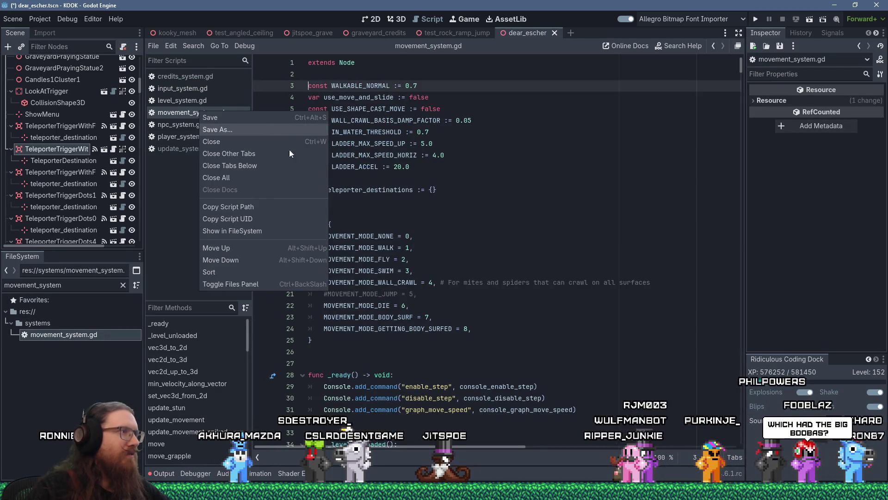
left_click(333, 163)
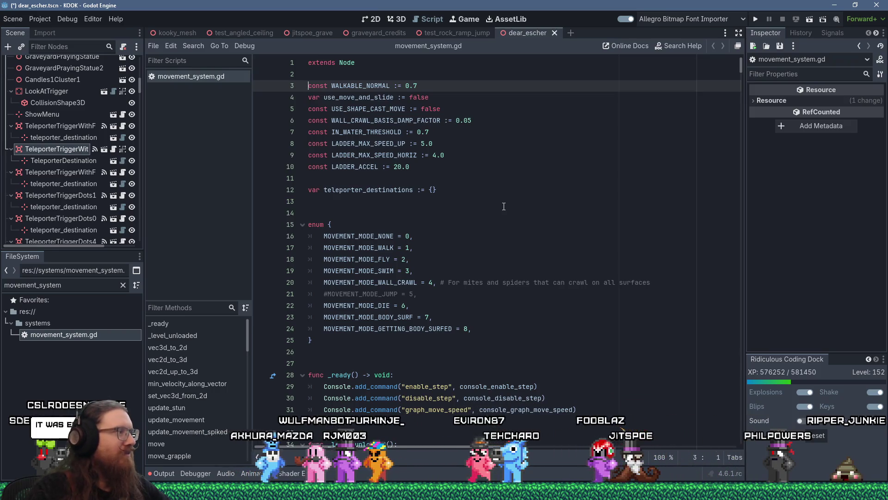
scroll(504, 206, "down", 4)
scroll(502, 206, "up", 4)
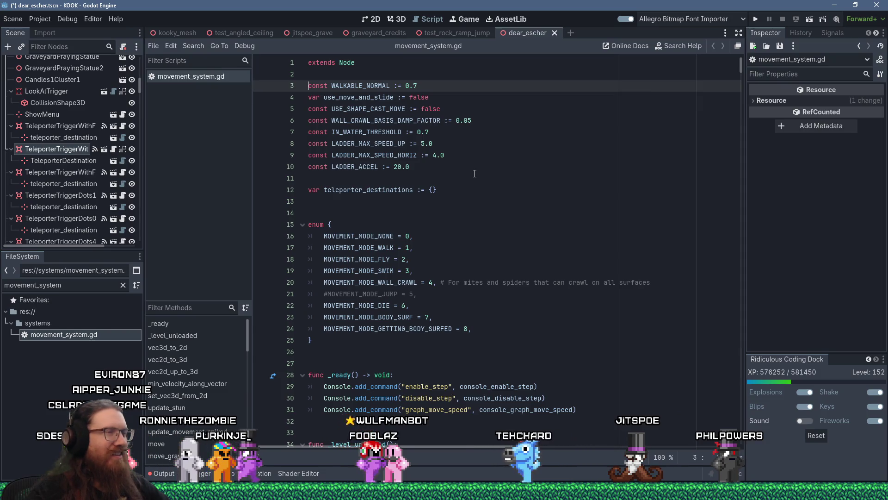
left_click(471, 166)
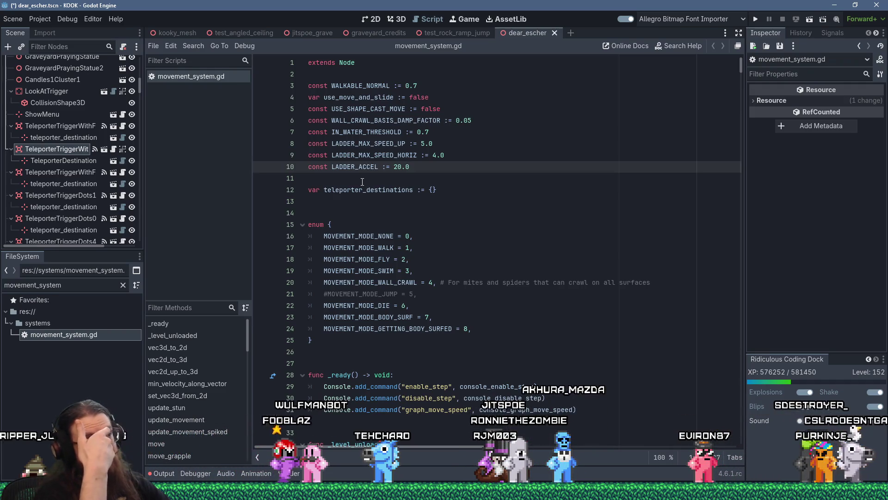
Step: Search the script for draw_line and uncomment the debug draw_line call on line 740
left_click(479, 175)
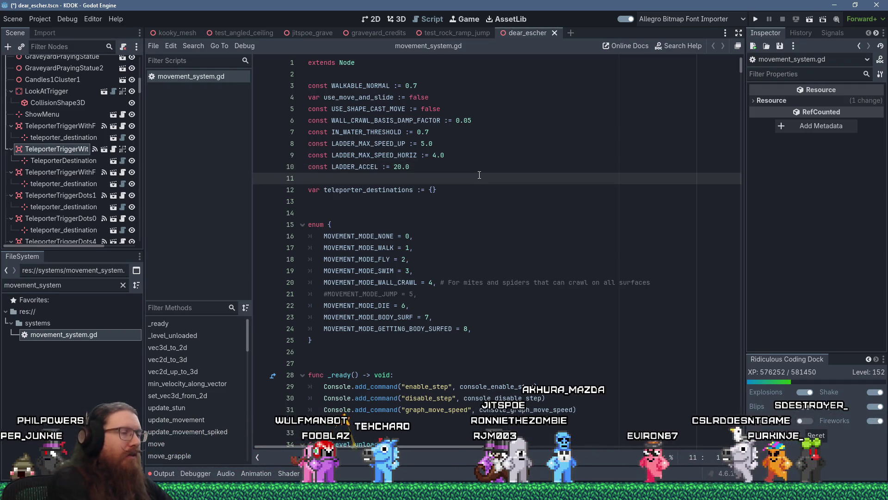
key("ctrl+f")
type("draw_line")
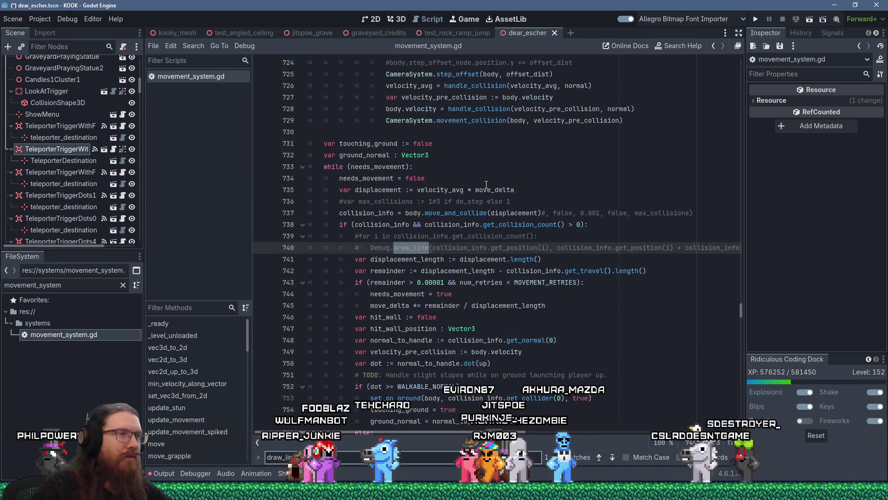
key("Home")
key("Delete")
key("Delete")
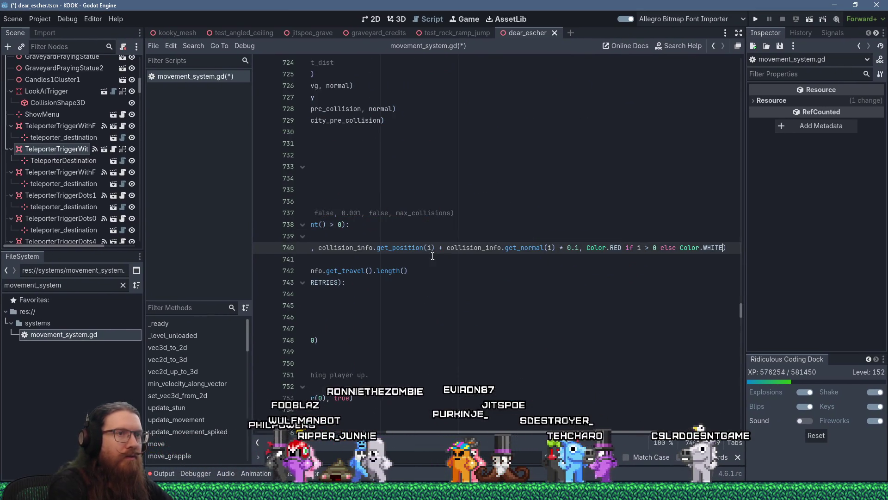
key("End")
key("Left")
key("ctrl+shift+Left")
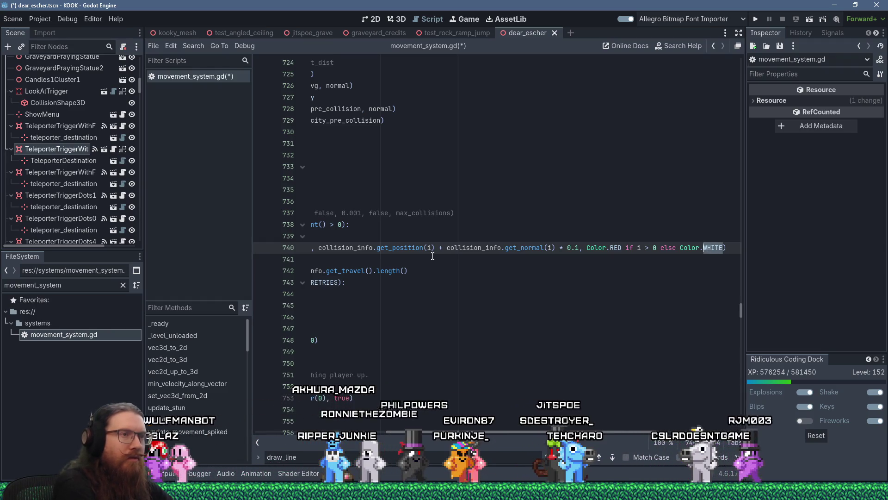
key("Home")
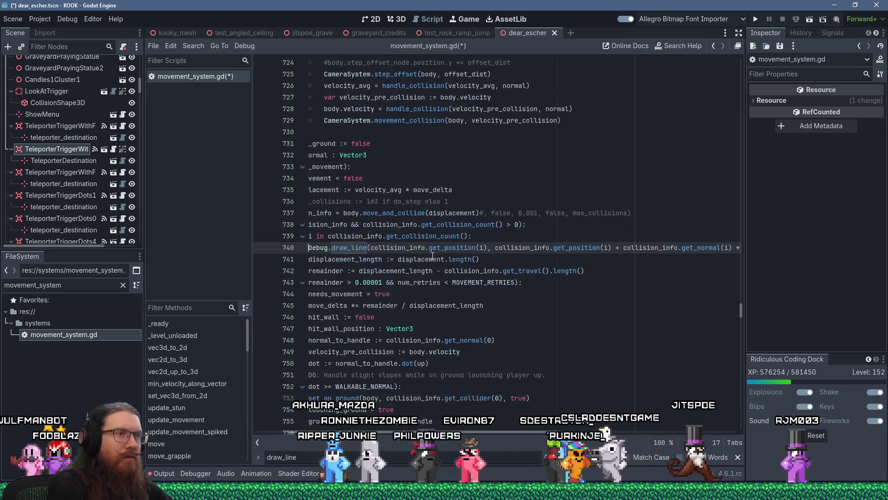
key("Home")
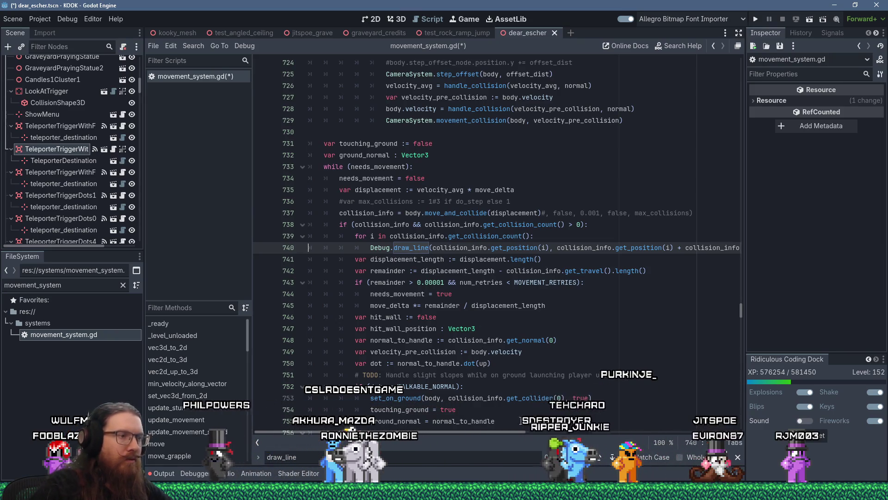
Step: Change the normal length factor on line 740 from 0.1 to 0.5 and save the script
scroll(667, 249, "right", 5)
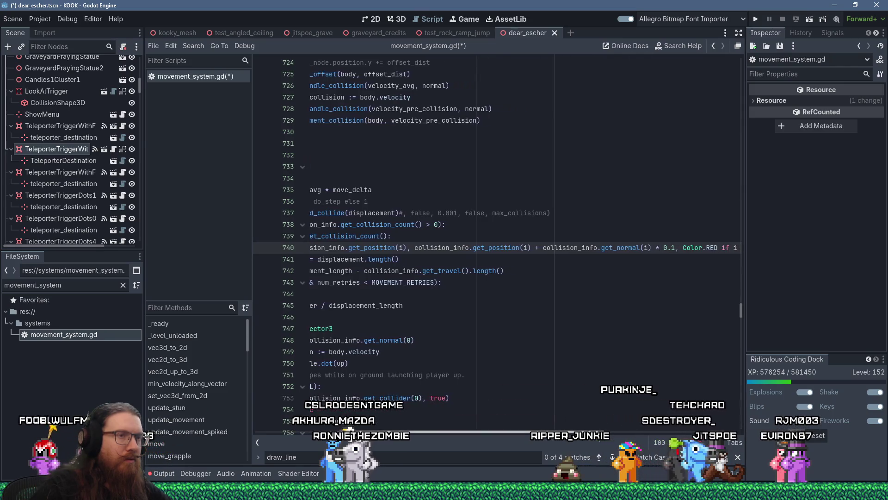
left_click(674, 248)
key("BackSpace")
type("5")
key("ctrl+s")
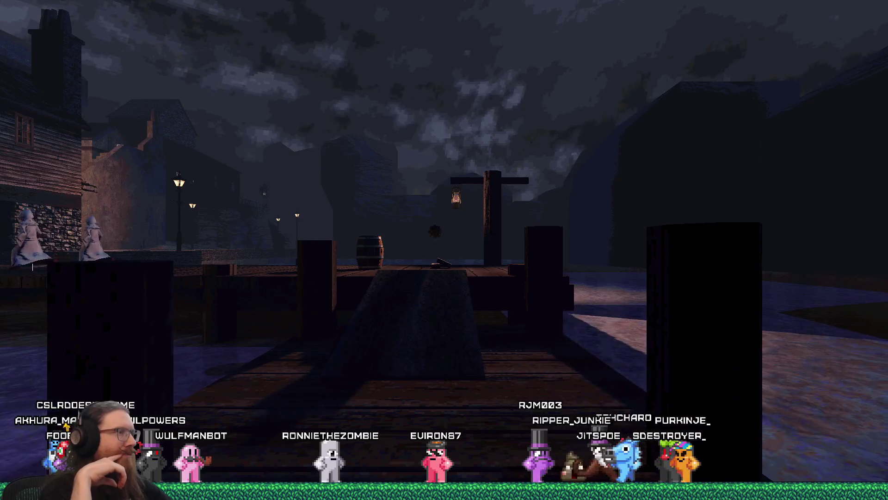
Step: Go from KOOK's pause menu into Settings and then Video Settings
key("Escape")
left_click(462, 303)
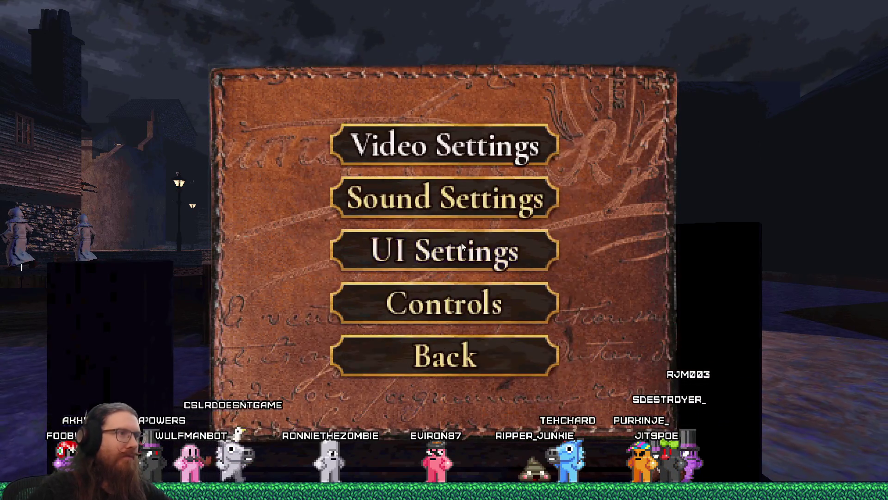
left_click(406, 155)
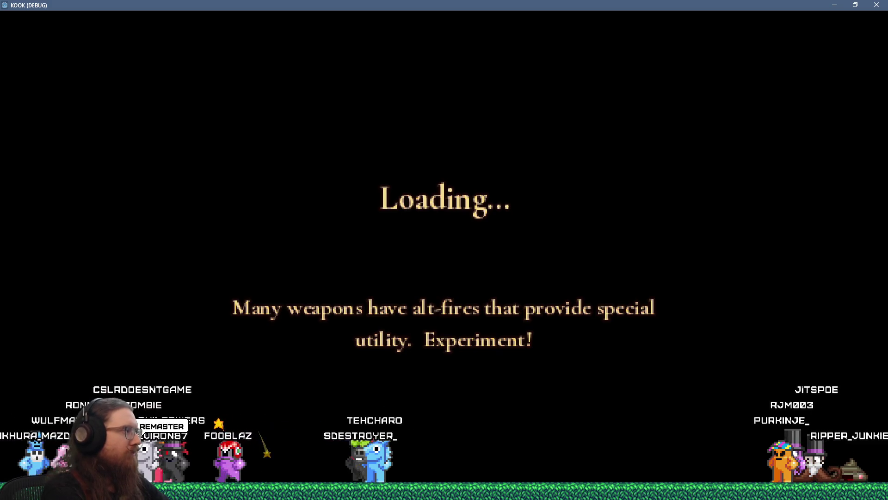
Step: Run delete_enemies in the dev console to clear all enemies
key("grave")
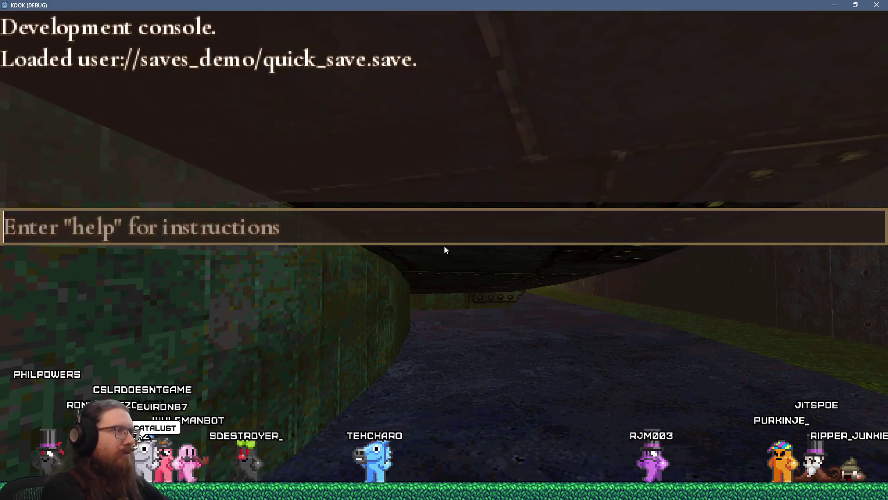
type("delete_enemies")
key("Return")
key("grave")
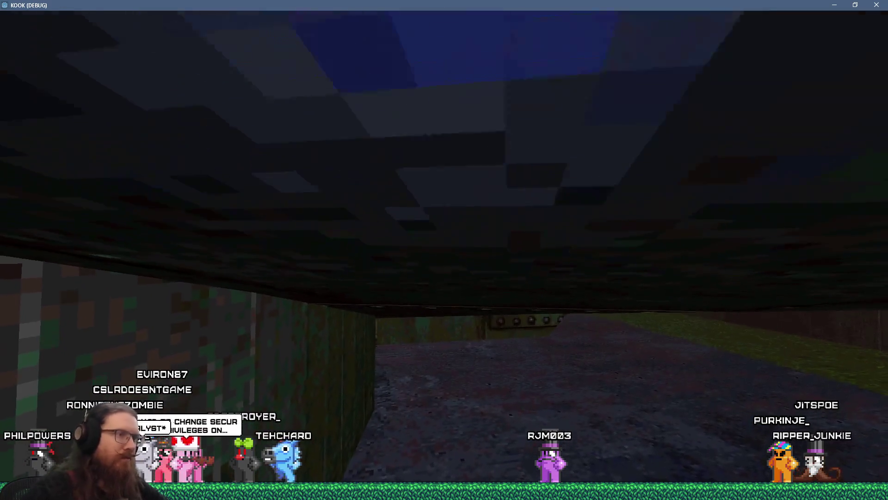
Step: Run the force-forward command with 1 so the player walks forward, then return to Godot
mouse_move(444, 250)
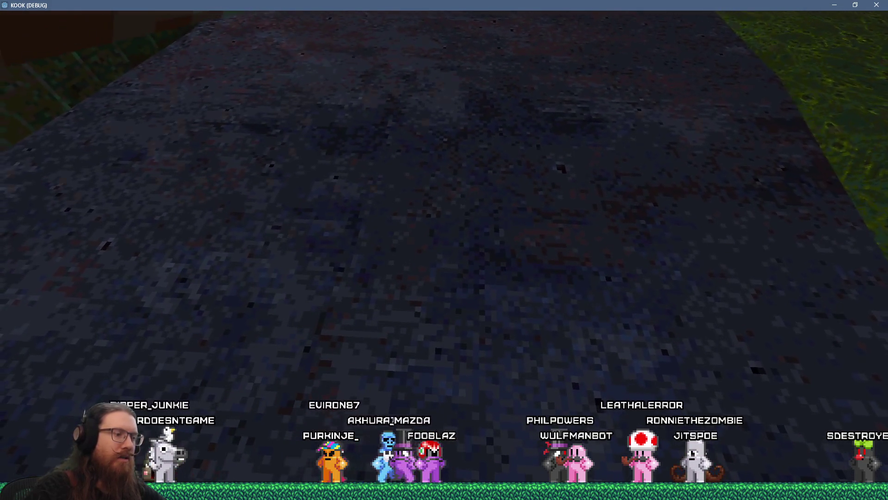
type("force_move_fo")
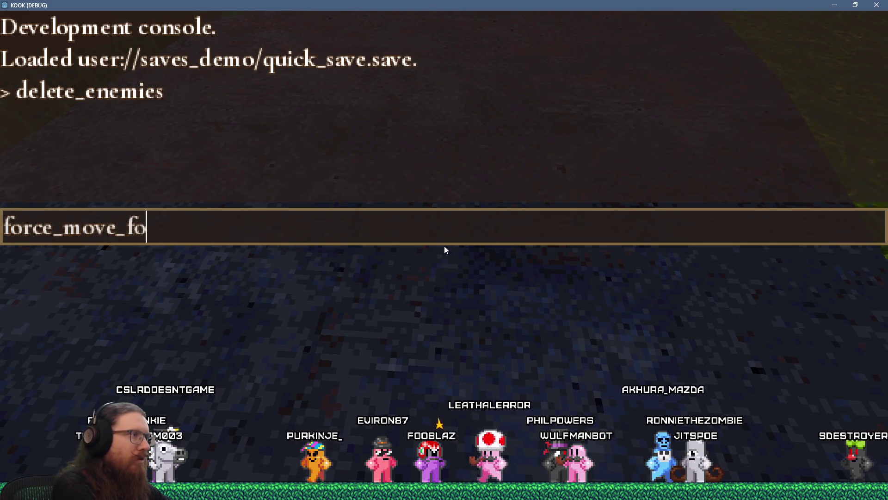
type("1")
key("Return")
key("Escape")
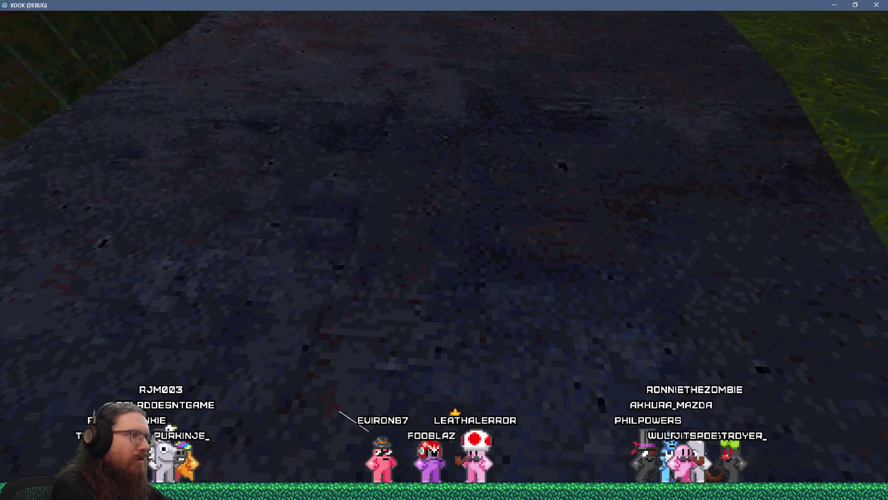
key("alt+Tab")
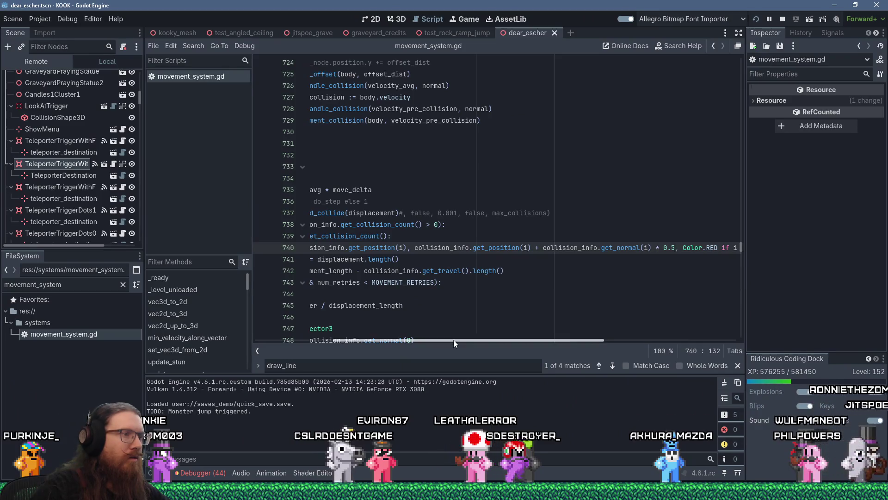
Step: Add a breakpoint on line 733's needs_movement while loop so the running game halts there
left_click_drag(453, 340, 306, 312)
left_click(276, 170)
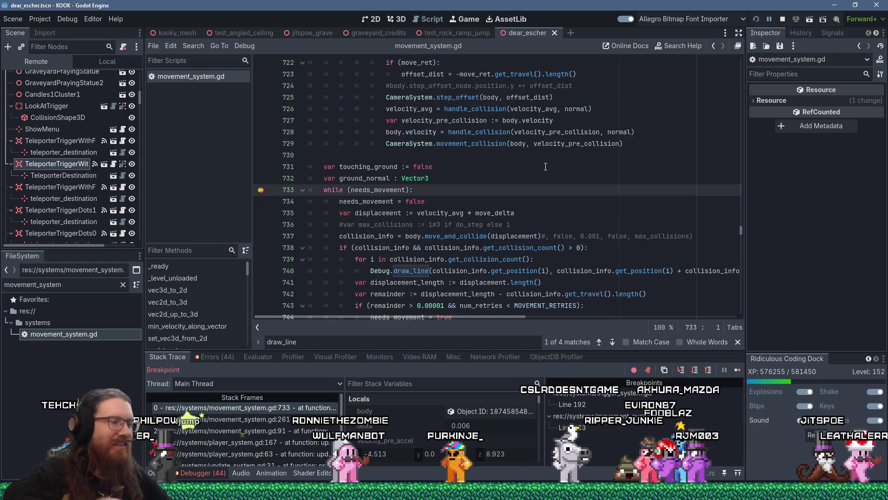
Step: Step over from line 733 through move_and_collide to the Debug.draw_line call on line 740
key("F10")
mouse_move(445, 246)
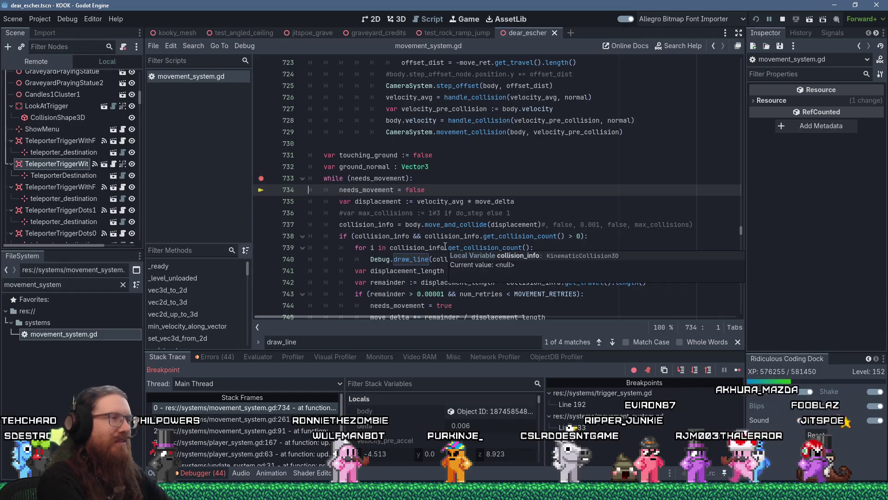
key("F10")
key("F10")
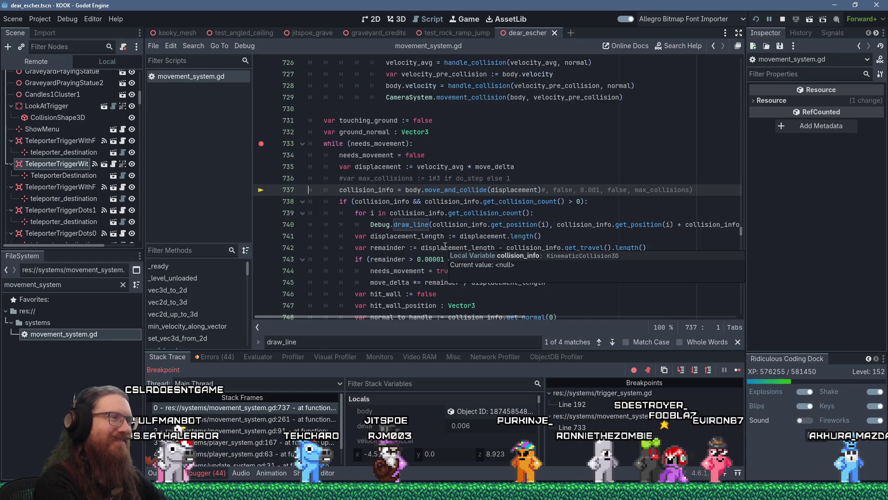
key("F10")
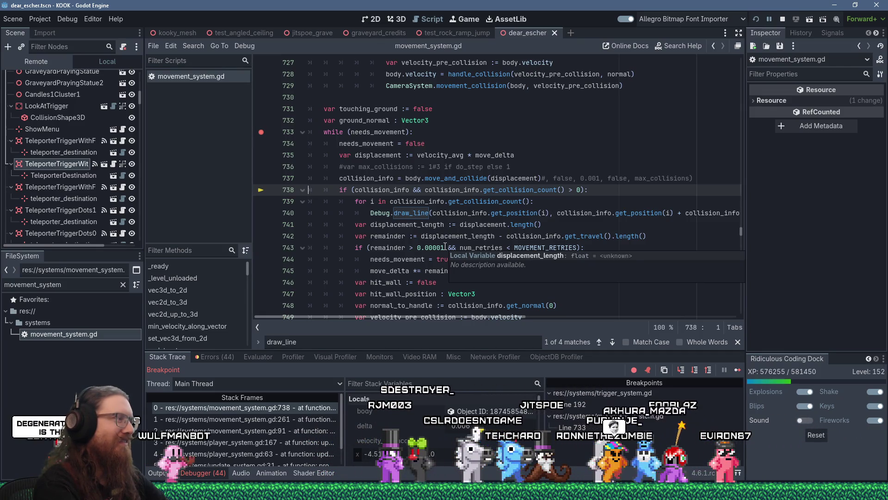
key("F10")
key("F10")
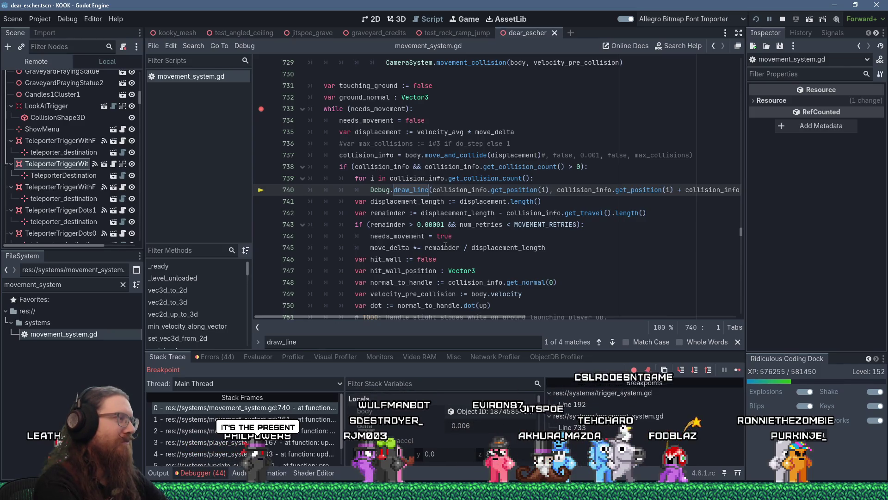
Step: Step over four lines, past the remainder check, to line 748's normal_to_handle assignment
key("F10")
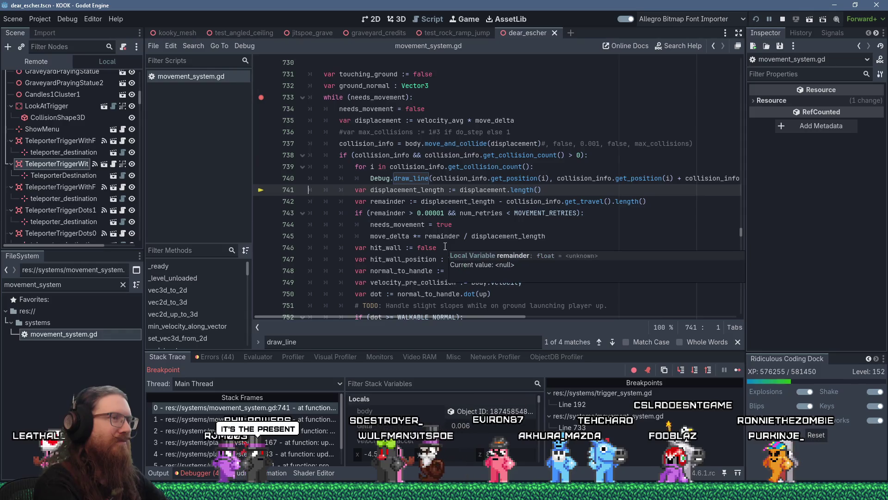
key("F10")
key("F10")
key("F10")
key("F10")
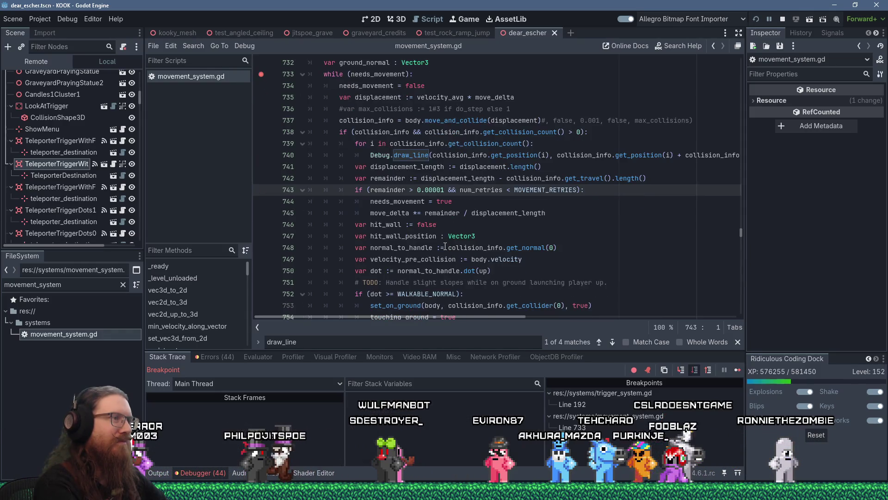
key("F10")
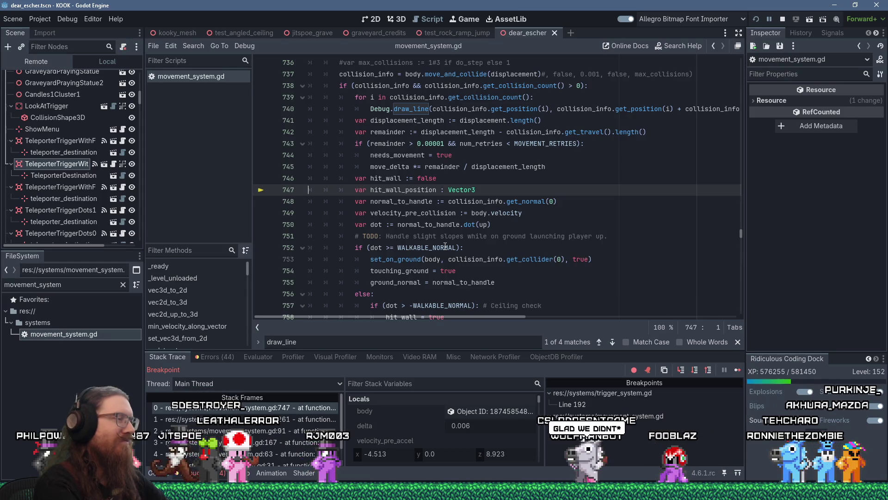
key("F10")
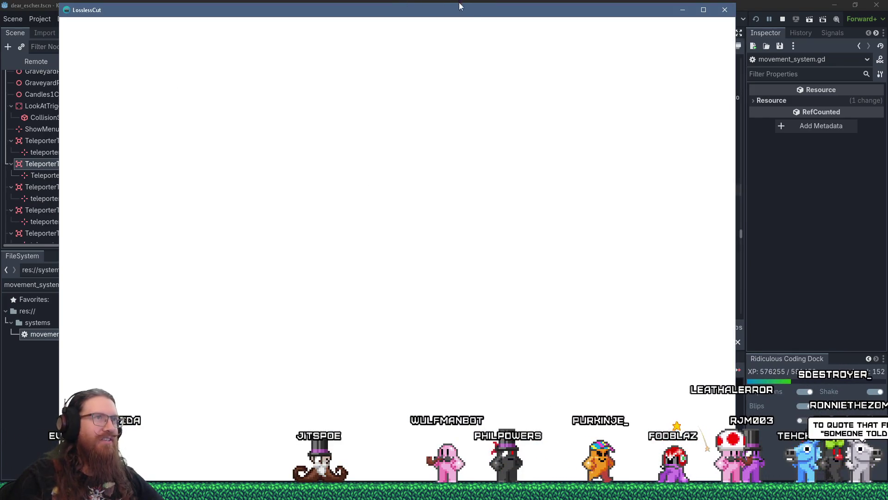
Step: Move the empty LosslessCut window aside and bring the Godot editor back to the front
mouse_move(484, 6)
left_mouse_down()
mouse_move(495, 126)
mouse_move(523, 54)
mouse_move(539, 86)
left_mouse_up()
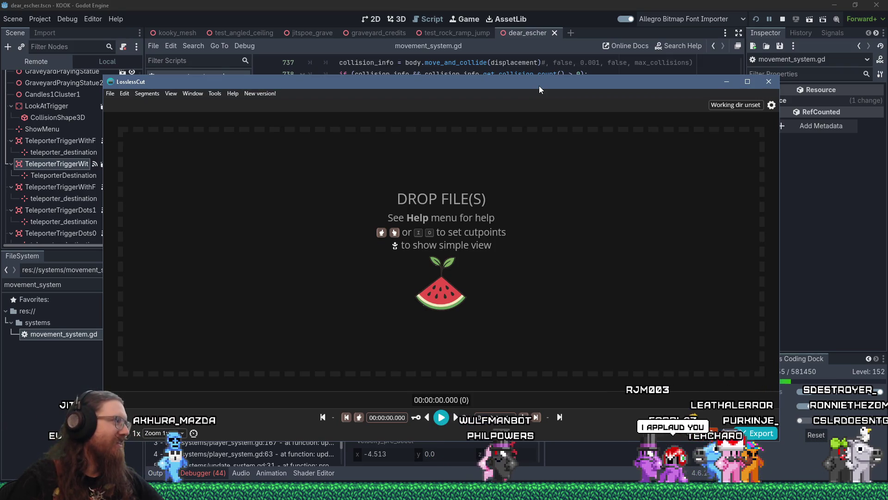
left_click(542, 14)
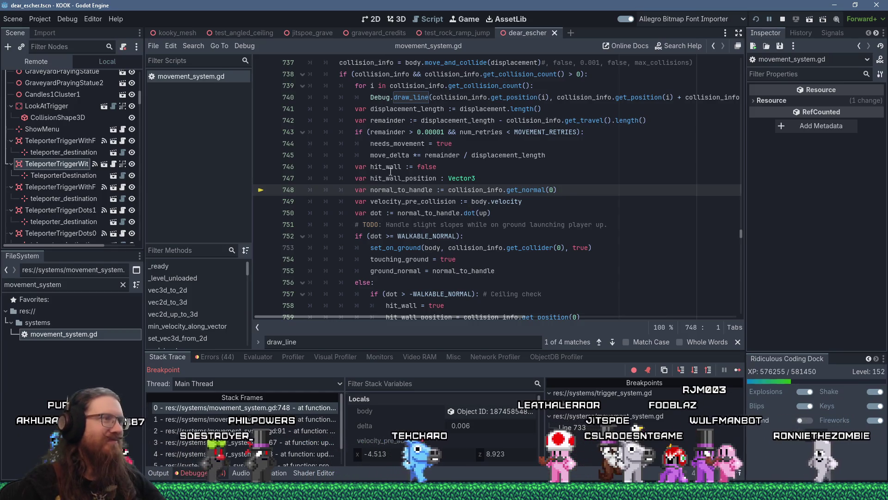
Step: Step to line 754, confirming normal_to_handle is (-0.0, 1.0, 0.0) and dot is 1.0
scroll(470, 204, "down", 3)
scroll(470, 204, "up", 4)
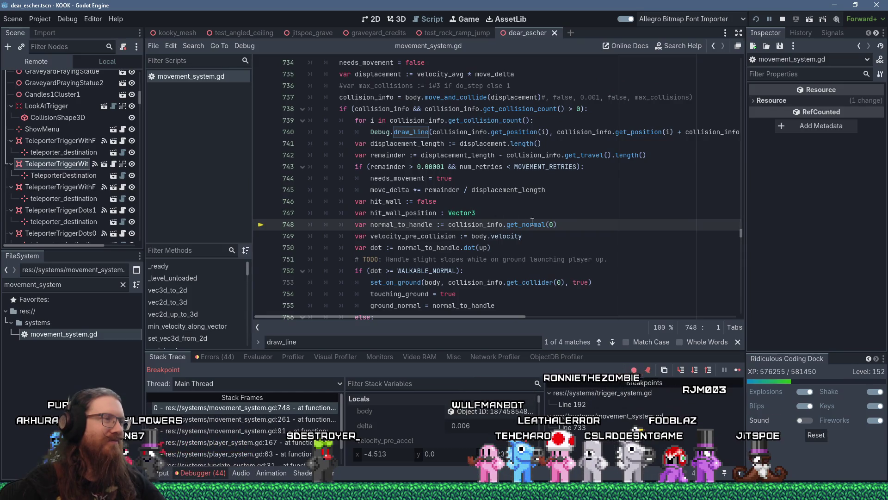
key("F10")
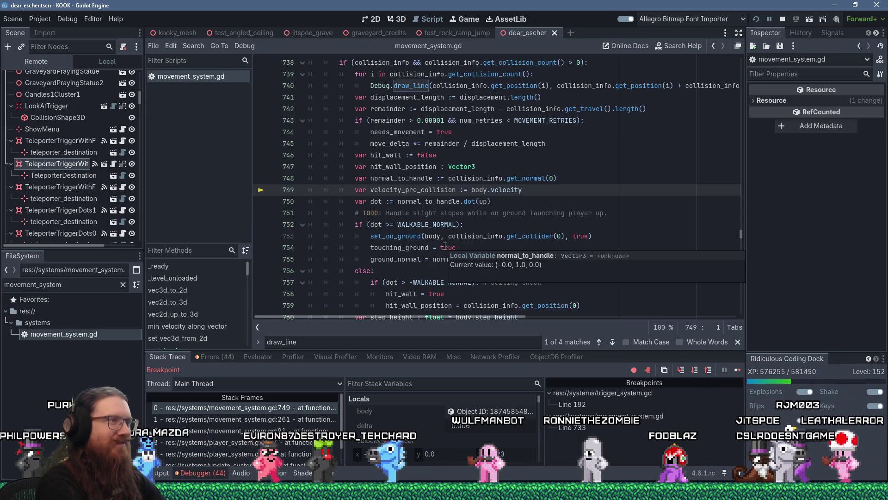
key("F10")
key("F10")
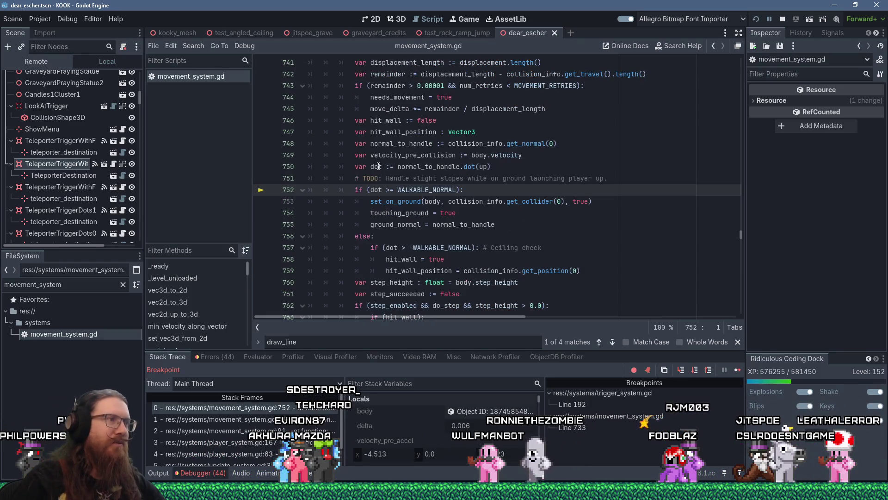
mouse_move(379, 167)
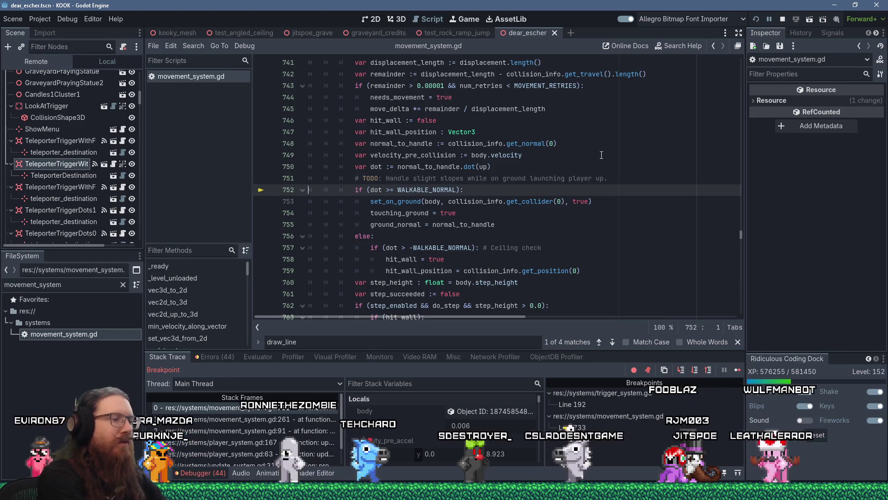
key("F10")
key("F10")
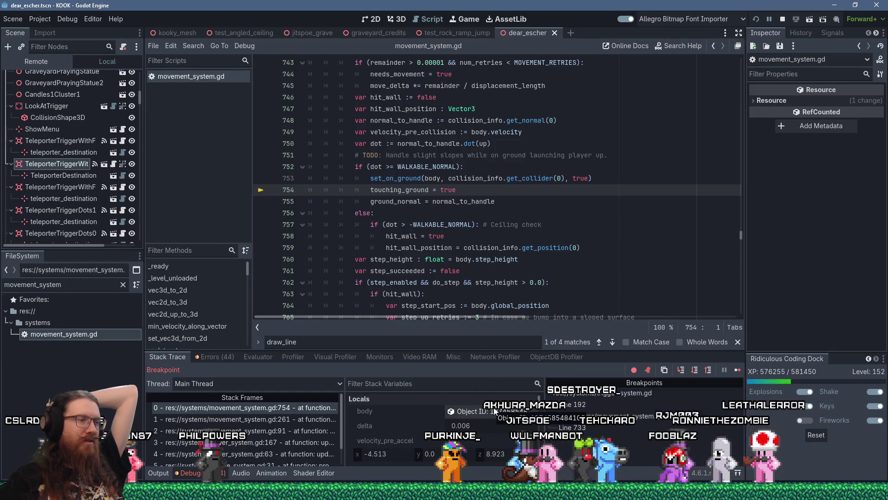
left_click(400, 492)
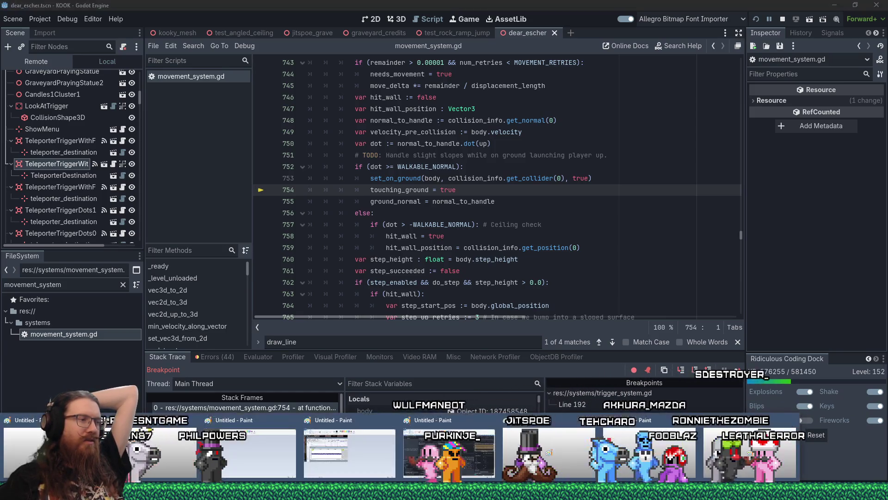
Step: Erase the old Paint sketch and draw a slanted line representing the sloped surface
left_click(449, 451)
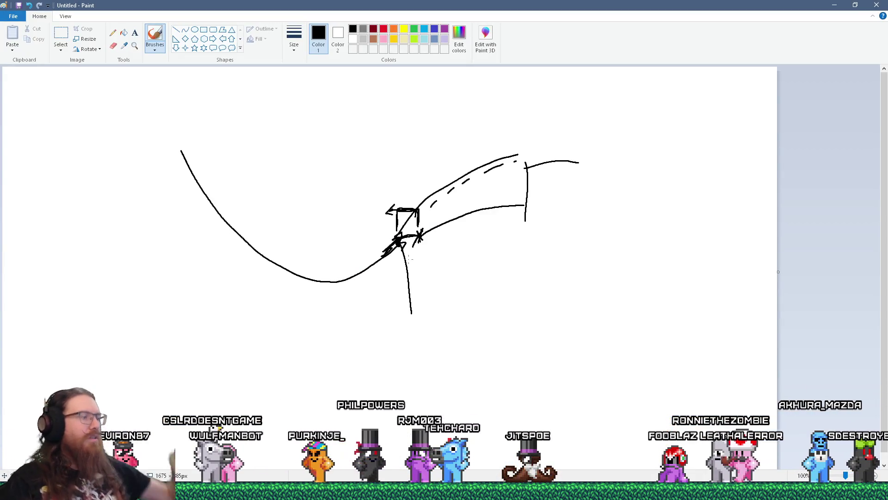
key("ctrl+a")
key("Delete")
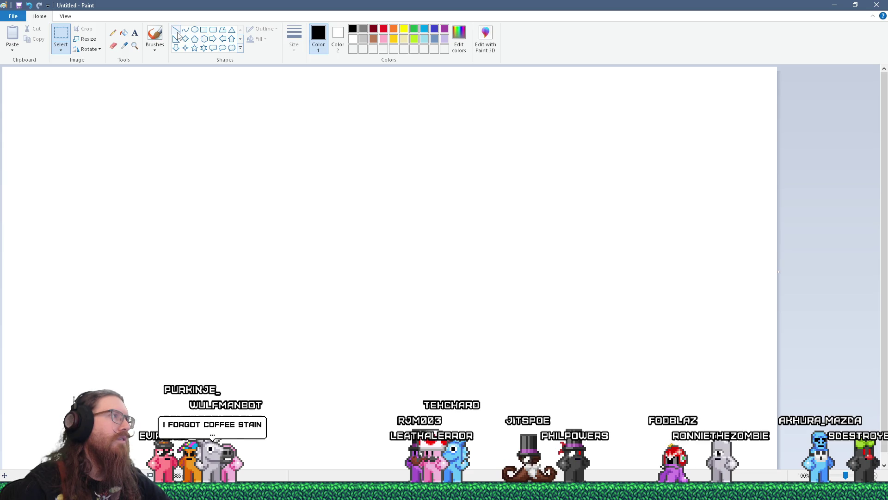
mouse_move(260, 153)
left_mouse_down()
mouse_move(466, 115)
mouse_move(490, 91)
left_mouse_up()
Step: Lower the slanted line, draw a horizontal floor line, and place an ellipse touching both lines
mouse_move(262, 153)
left_mouse_down()
mouse_move(279, 239)
mouse_move(289, 238)
left_mouse_up()
left_click_drag(262, 329, 550, 330)
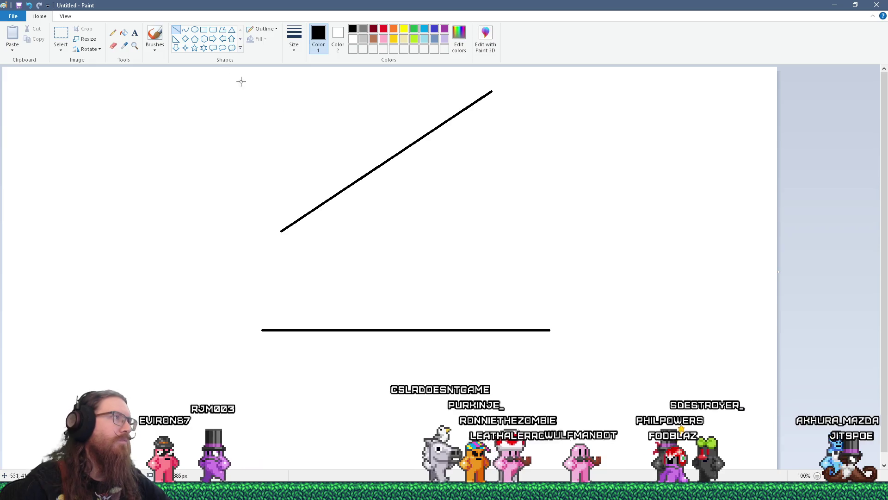
left_click(194, 30)
left_click_drag(359, 189, 435, 326)
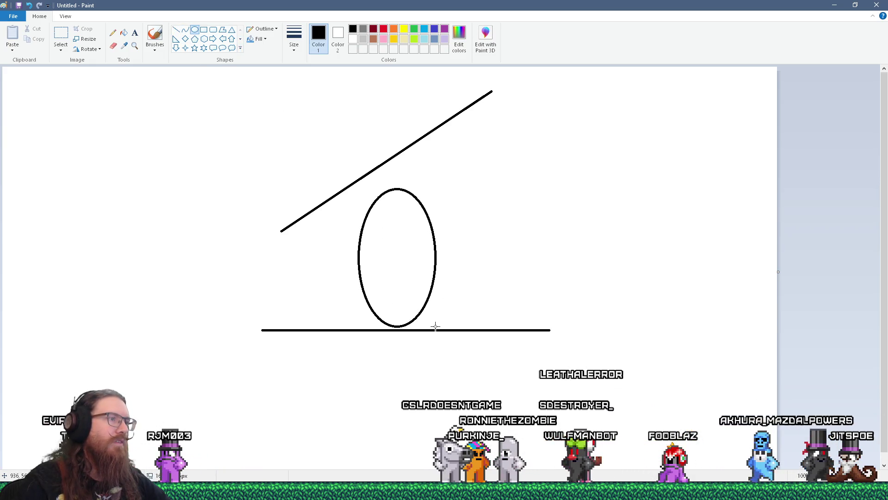
left_click_drag(403, 268, 369, 268)
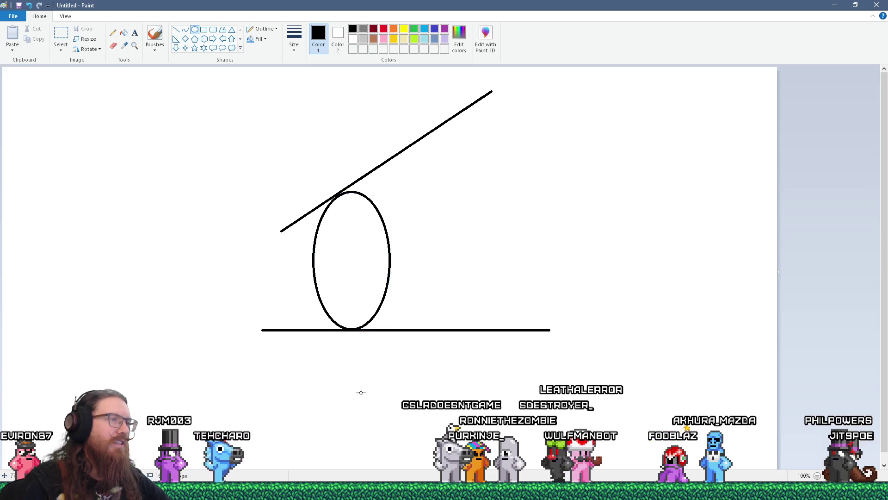
Step: Brush arrows at the ellipse's floor contact and its slope contact
left_click(155, 37)
left_click_drag(350, 333, 354, 315)
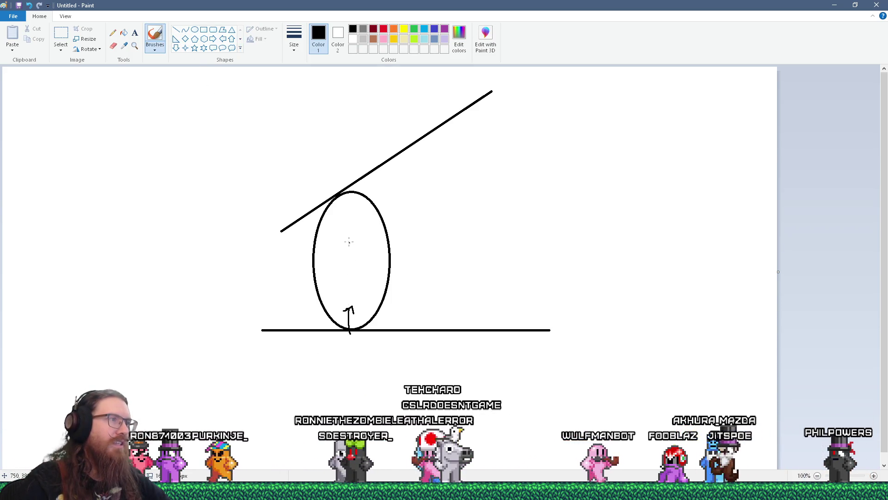
left_click_drag(337, 194, 354, 216)
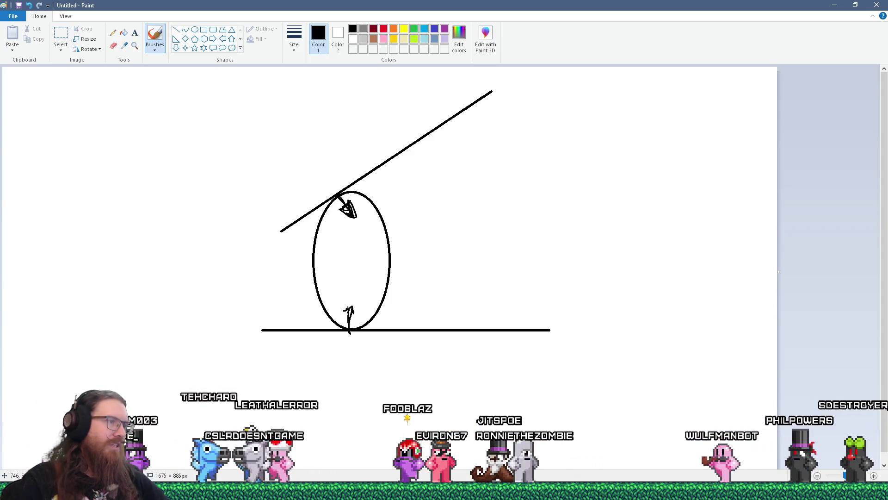
Step: Thicken the base arrow, add a down-left arrow, and draw a green arrow at the top contact
left_click_drag(350, 307, 348, 331)
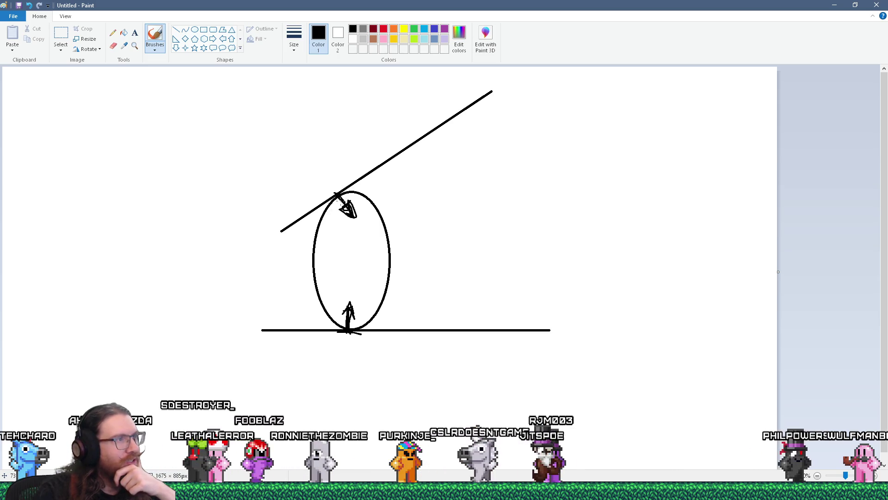
mouse_move(337, 214)
left_mouse_down()
mouse_move(308, 231)
mouse_move(319, 235)
left_mouse_up()
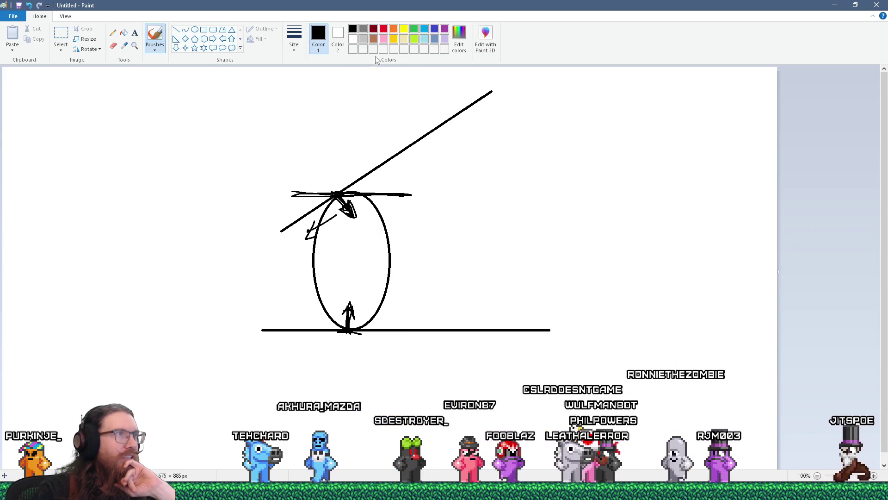
left_click(414, 29)
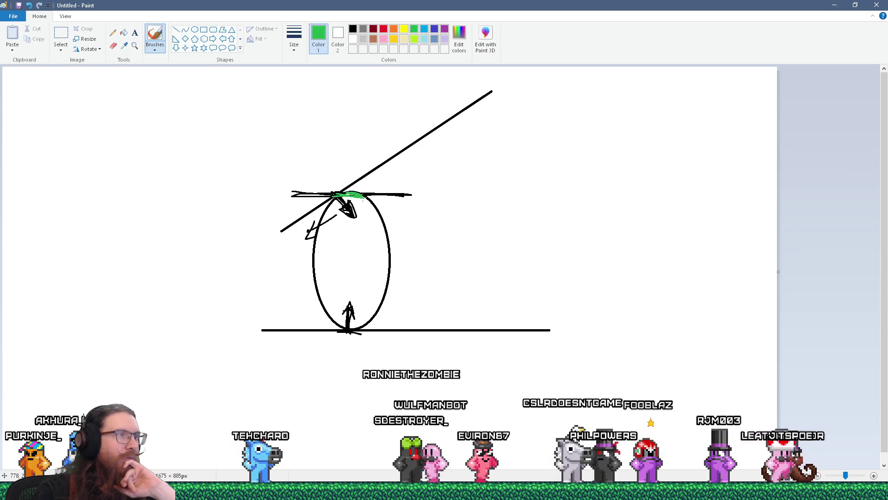
mouse_move(356, 187)
left_mouse_down()
mouse_move(368, 195)
mouse_move(356, 203)
left_mouse_up()
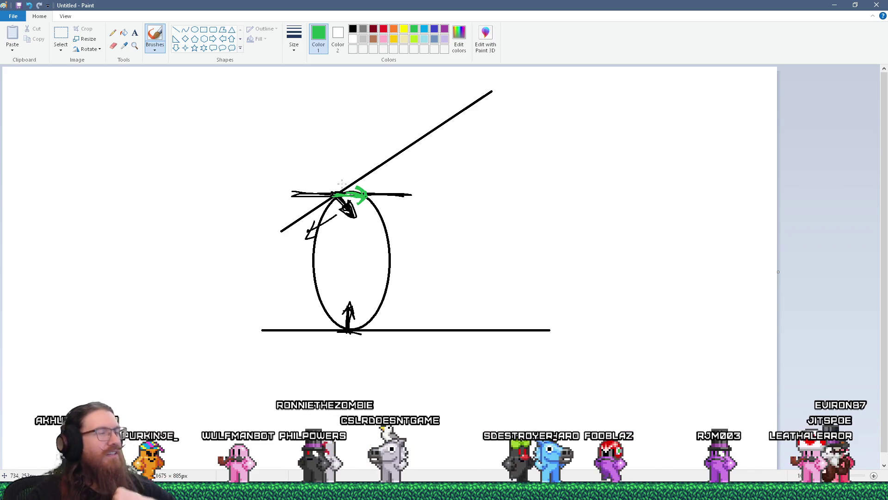
key("alt+Tab")
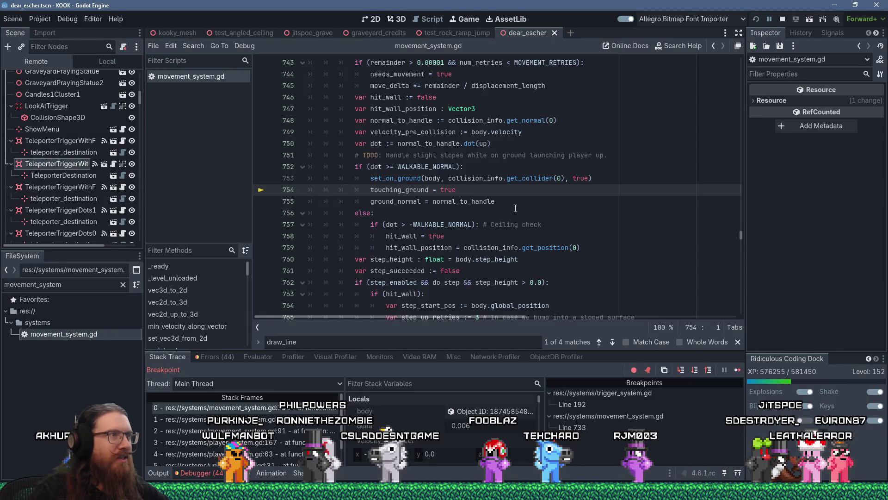
Step: Insert 'var has_previous_normal := false' and 'var previous_normal := Vector3.ZERO' above the while loop
scroll(515, 209, "up", 2)
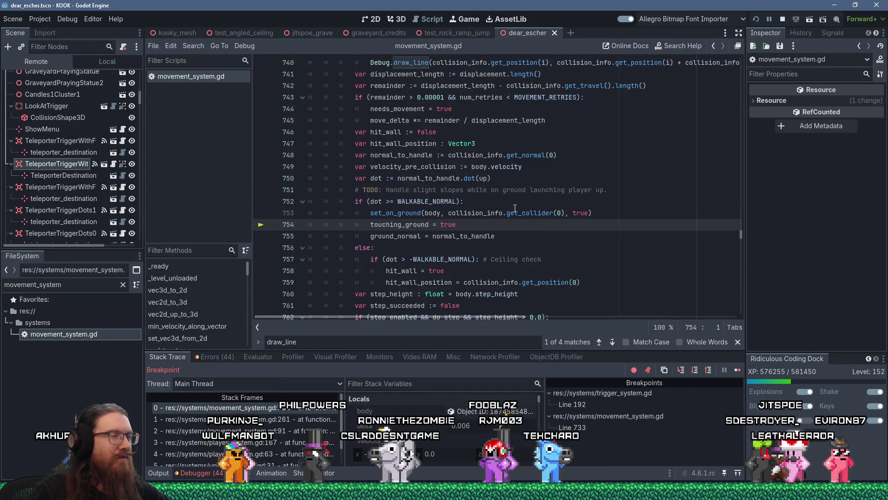
scroll(515, 209, "up", 3)
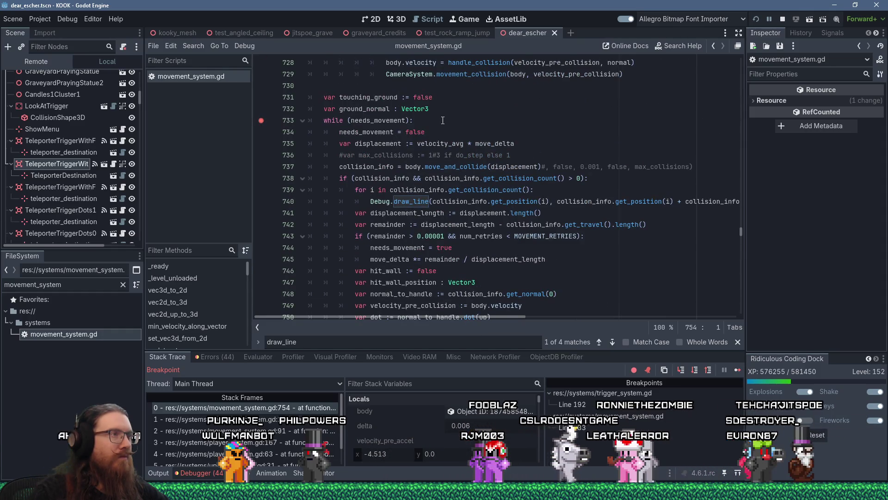
scroll(443, 120, "up", 3)
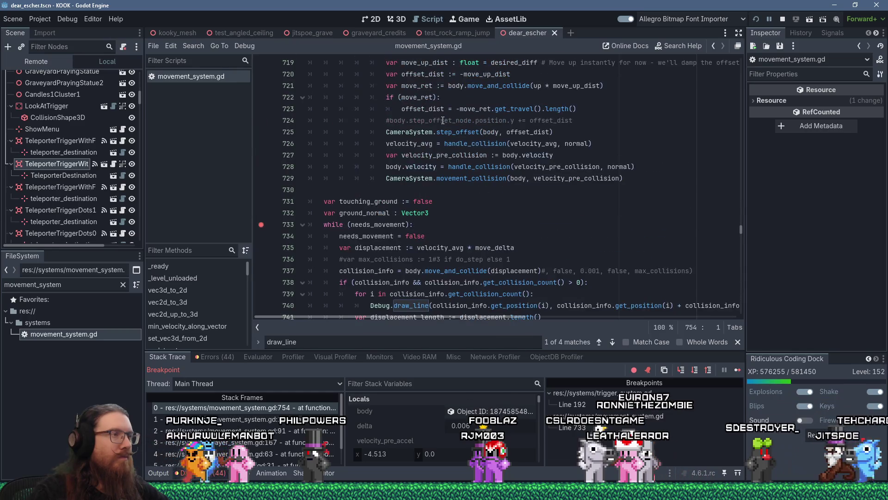
left_click(448, 211)
key("Return")
type("var h")
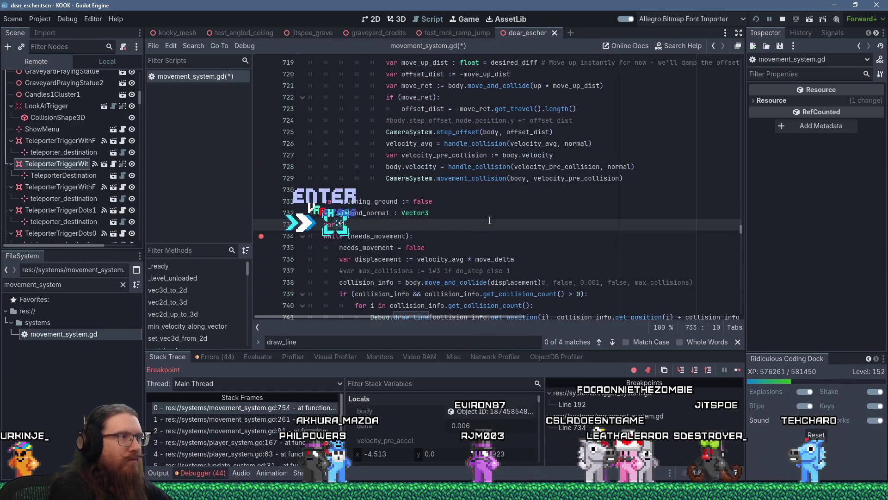
type("as_previous_normal")
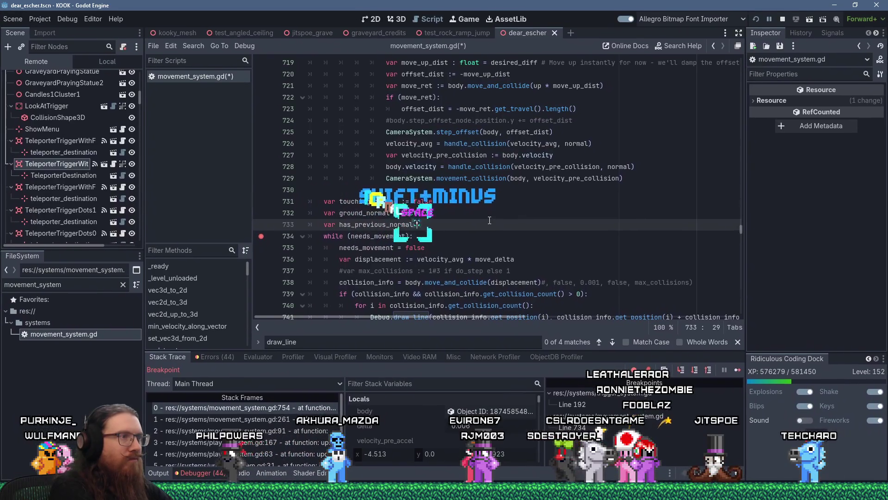
type(": ")
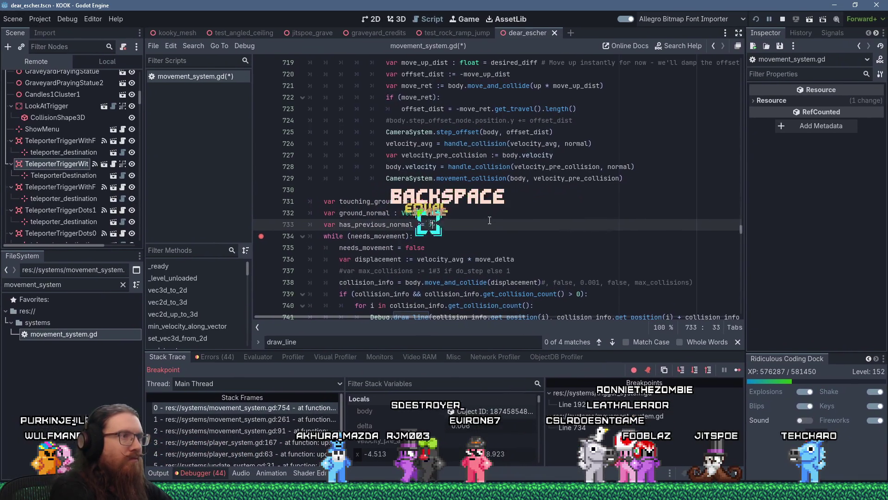
type("= false")
key("Return")
type("r previous_normal :")
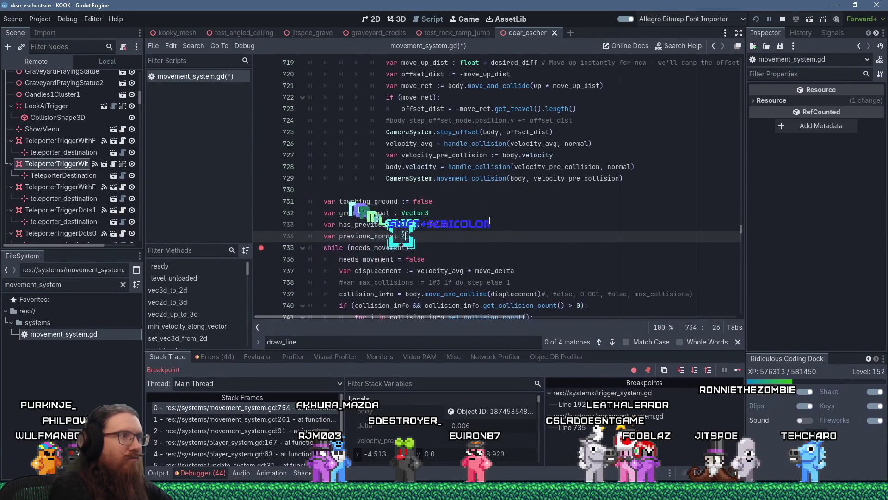
type("= Vector3.ZERO")
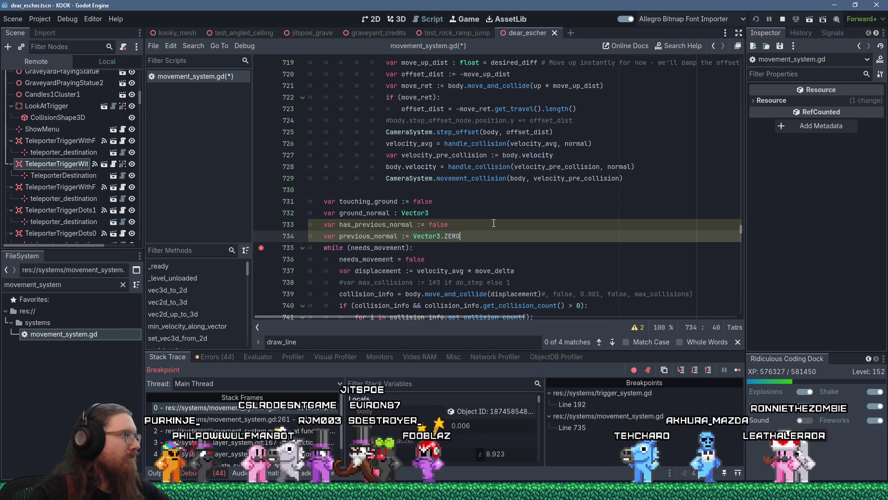
scroll(494, 223, "down", 3)
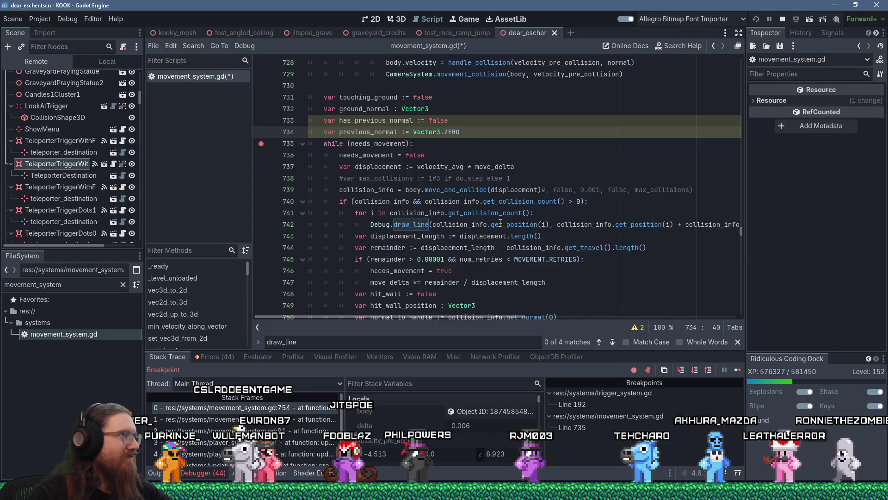
mouse_move(500, 223)
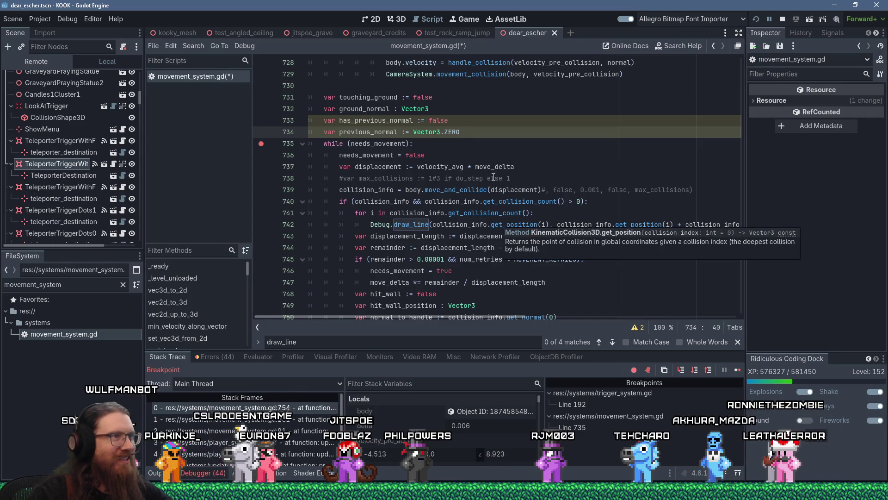
scroll(430, 190, "down", 3)
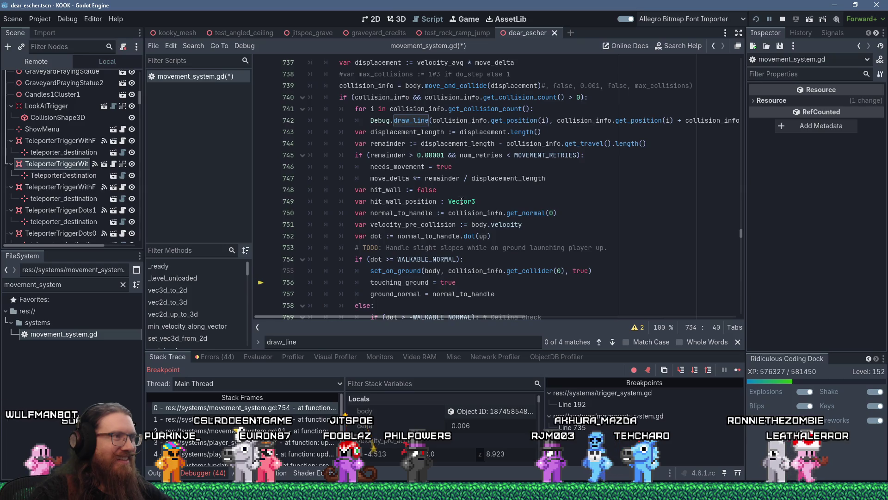
mouse_move(529, 219)
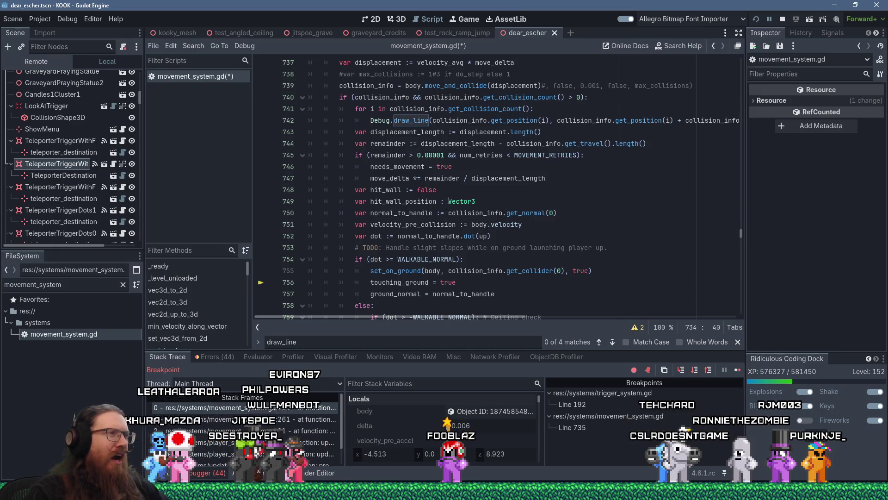
left_click(552, 230)
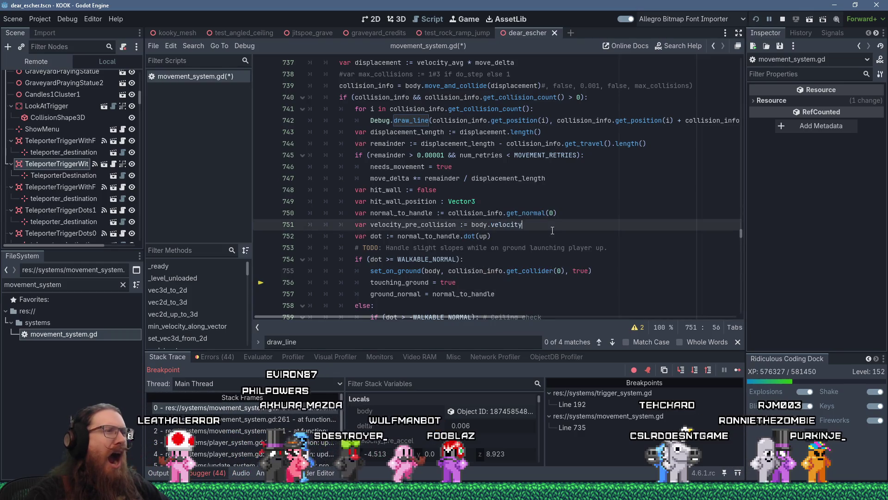
key("Down")
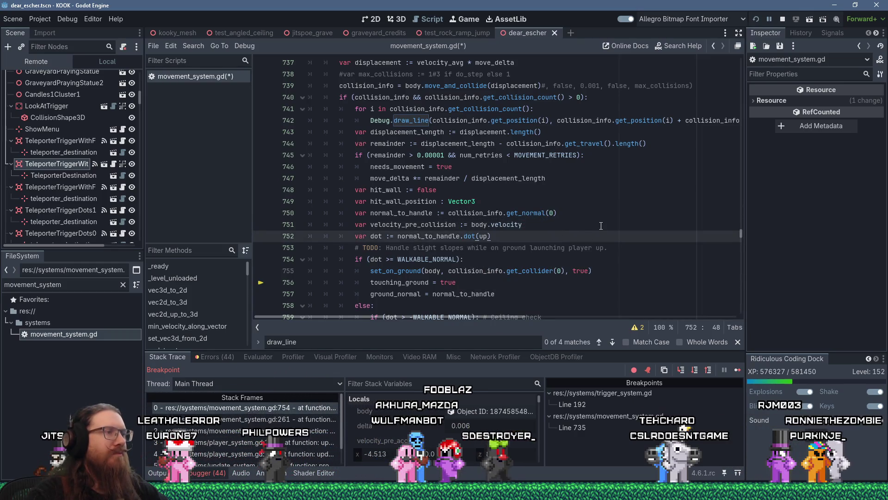
scroll(601, 226, "up", 4)
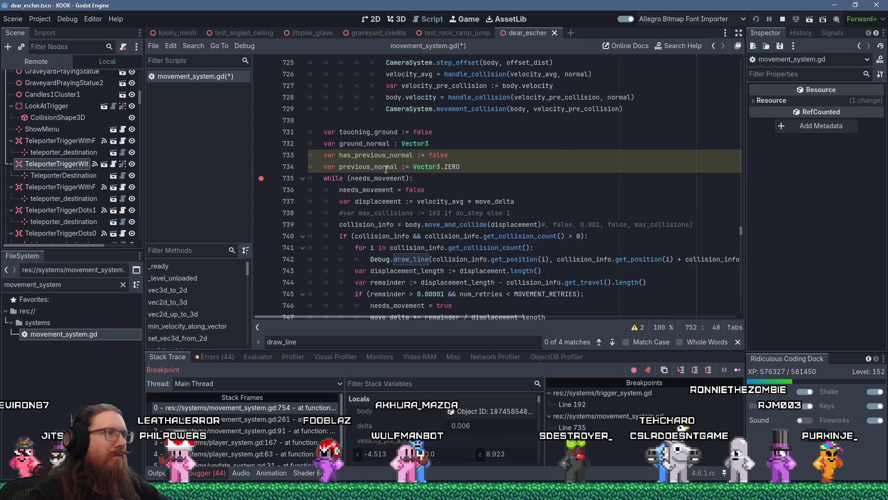
double_click(386, 155)
right_click(387, 154)
left_click(412, 211)
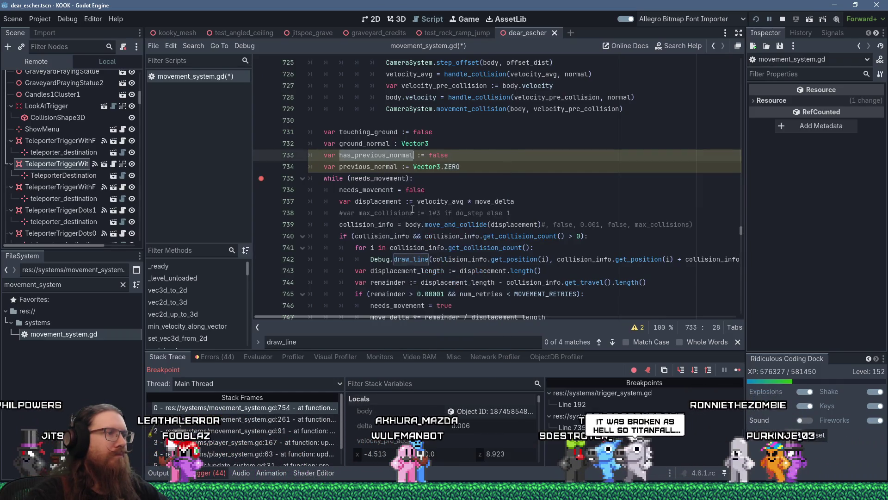
scroll(412, 213, "down", 5)
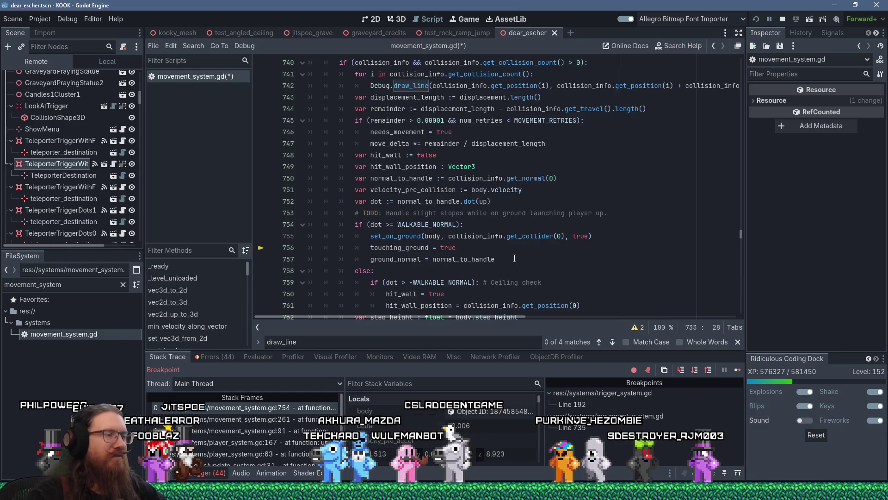
left_click(587, 260)
scroll(588, 270, "down", 2)
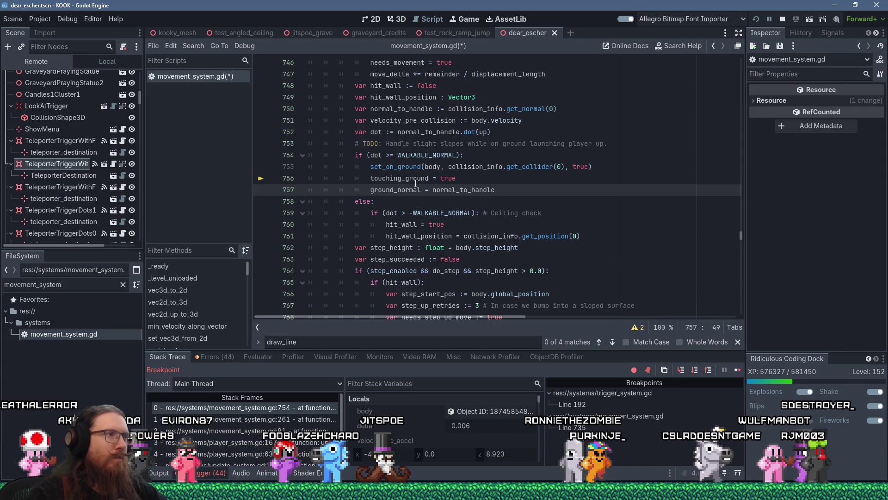
scroll(417, 182, "down", 1)
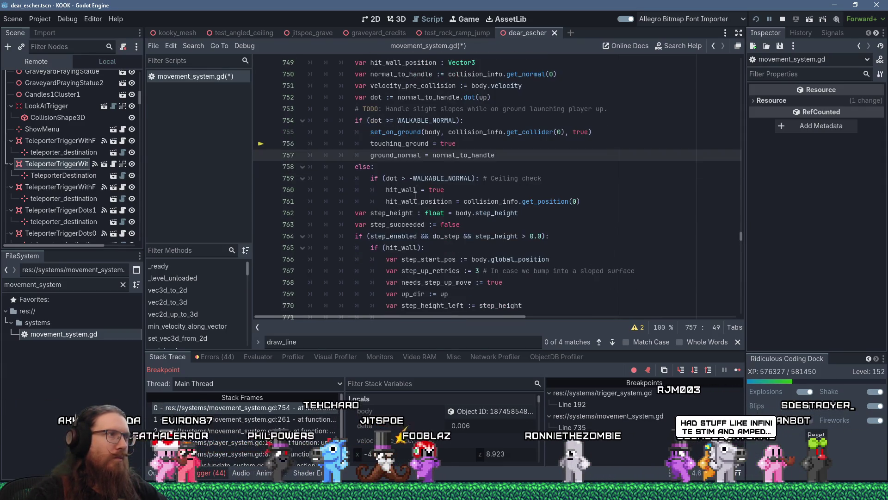
scroll(509, 245, "down", 4)
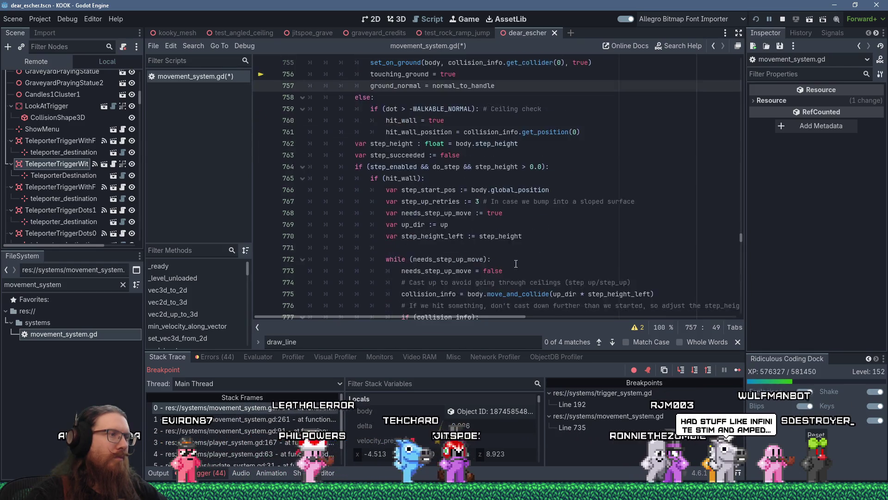
Step: Search movement_system.gd for needs_movement
scroll(517, 264, "up", 11)
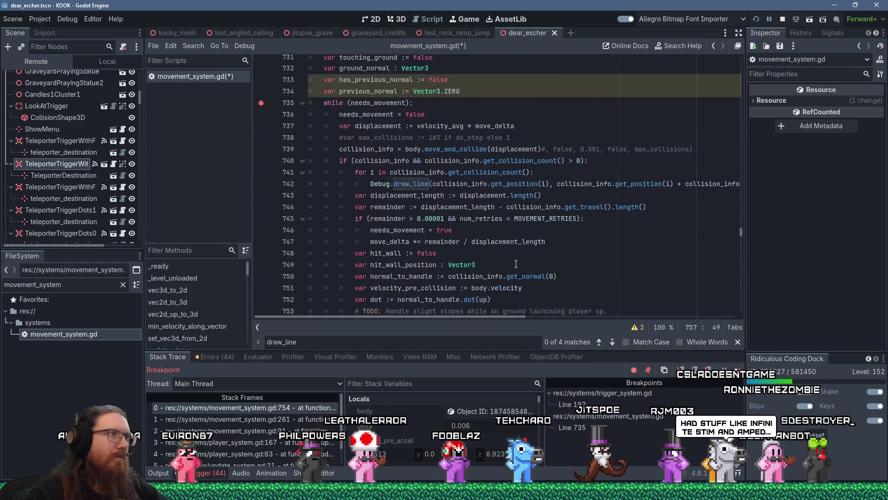
left_click(494, 137)
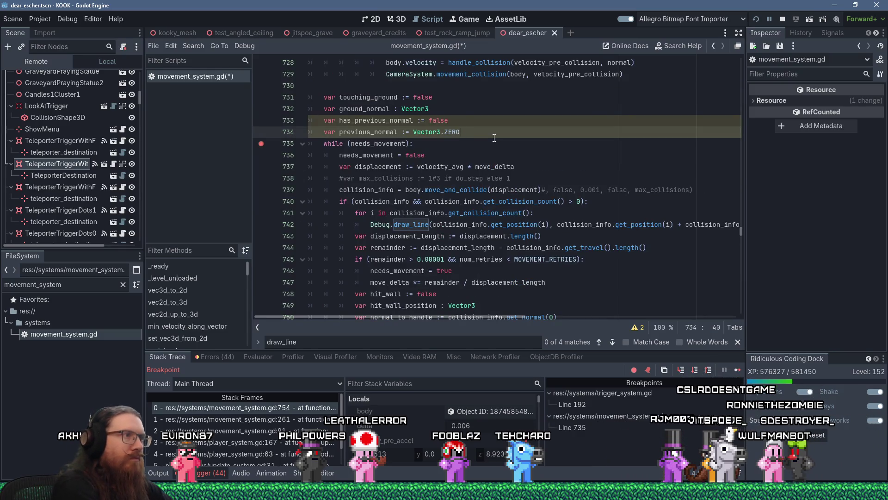
key("ctrl+f")
type("needs_movement")
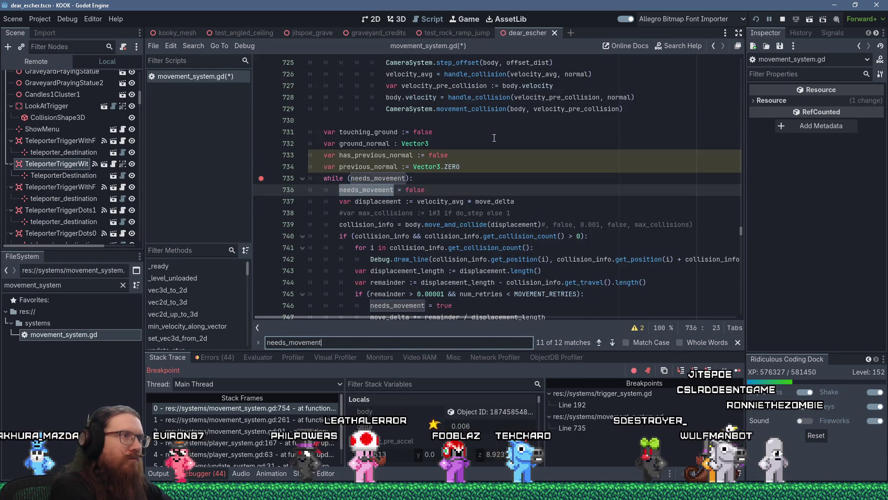
scroll(506, 181, "down", 2)
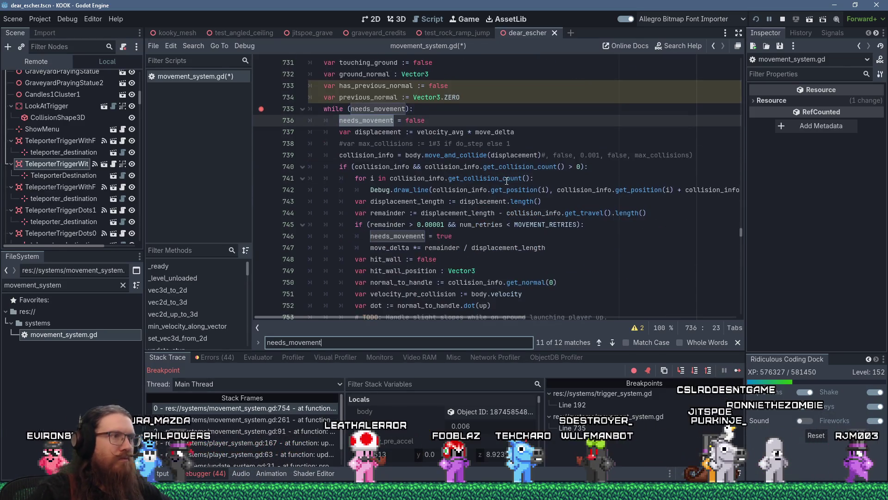
Step: Add 'has_previous_normal = true' on line 747, right after needs_movement = true
left_click(464, 235)
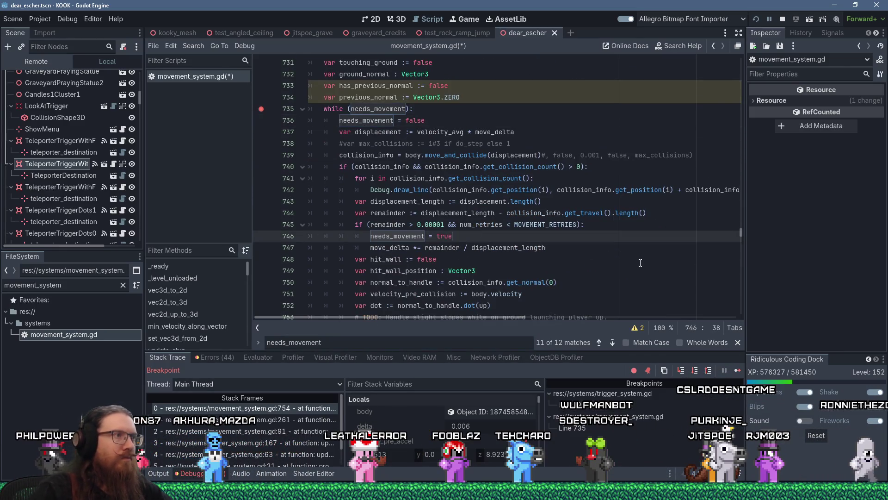
key("Return")
key("shift+Insert")
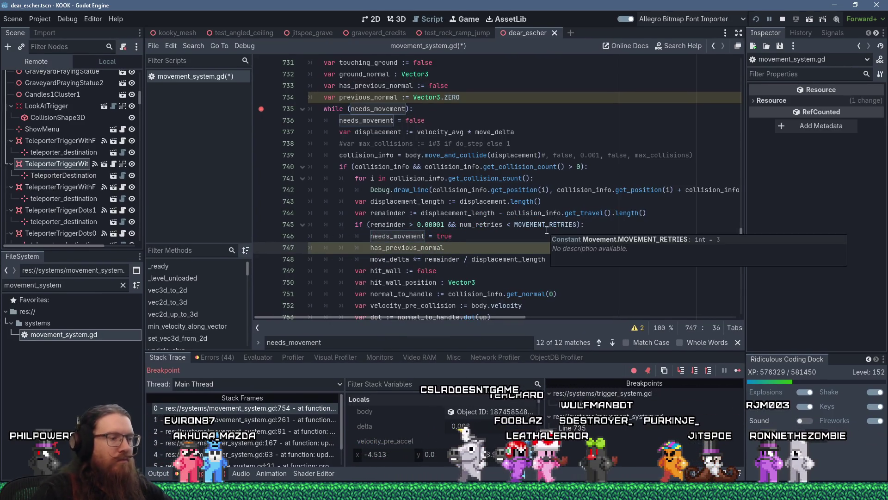
type(" = true")
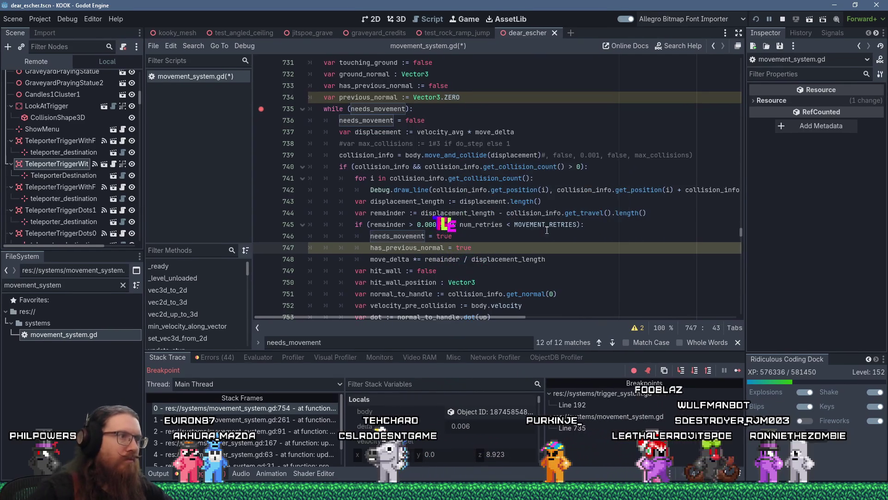
left_click(447, 239)
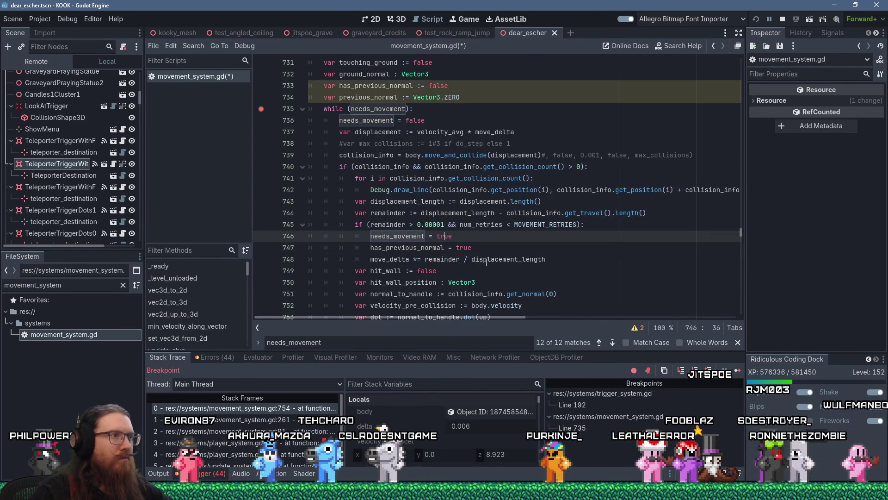
scroll(486, 262, "down", 4)
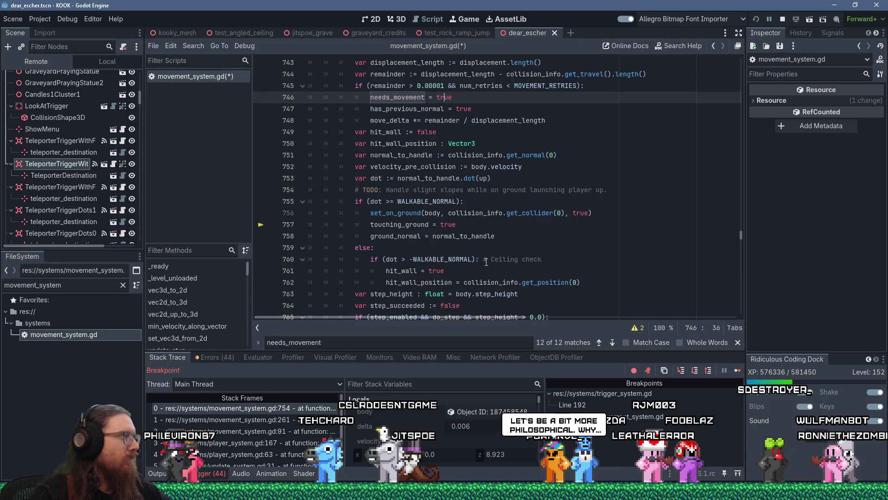
scroll(486, 262, "down", 2)
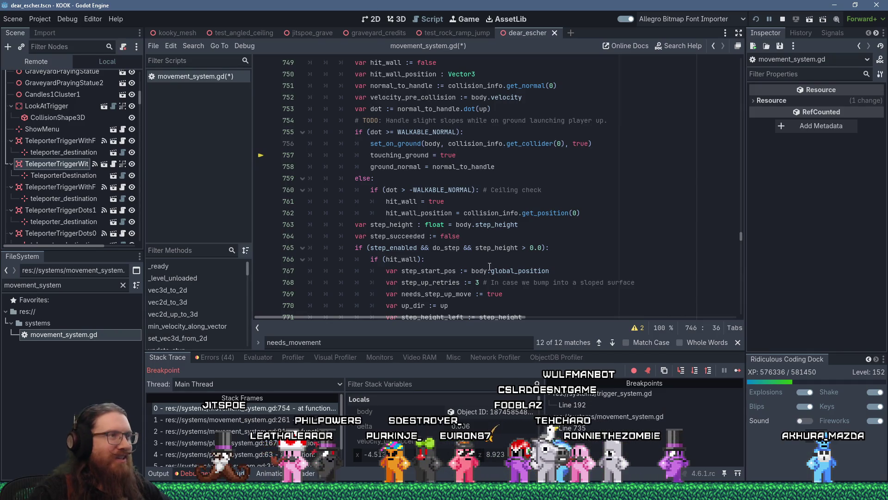
scroll(490, 267, "down", 5)
scroll(492, 264, "up", 7)
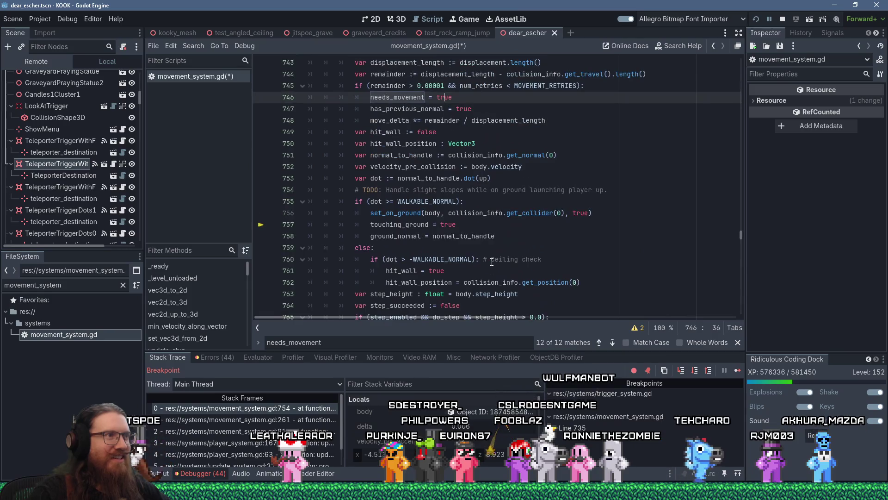
scroll(492, 262, "down", 6)
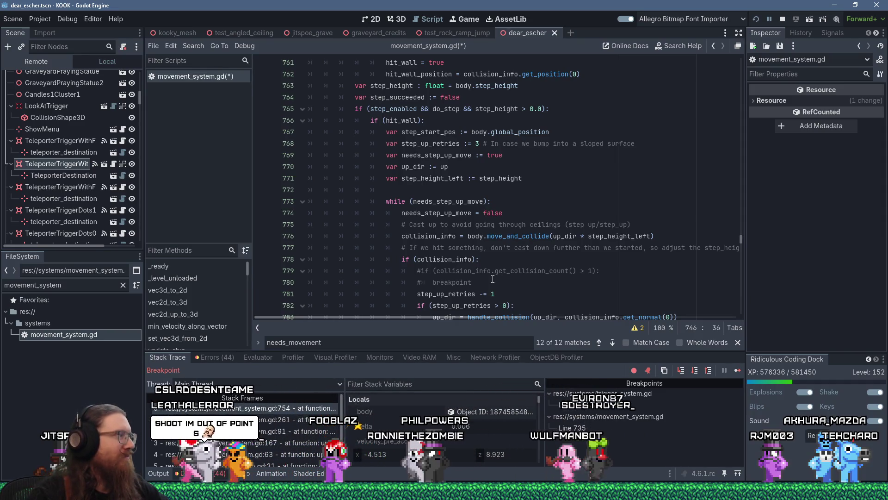
scroll(493, 279, "down", 3)
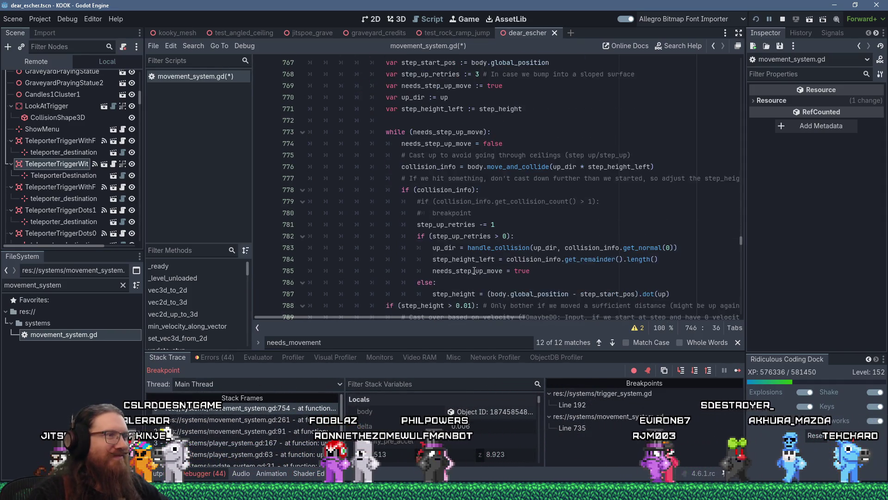
scroll(474, 271, "down", 3)
scroll(477, 247, "down", 3)
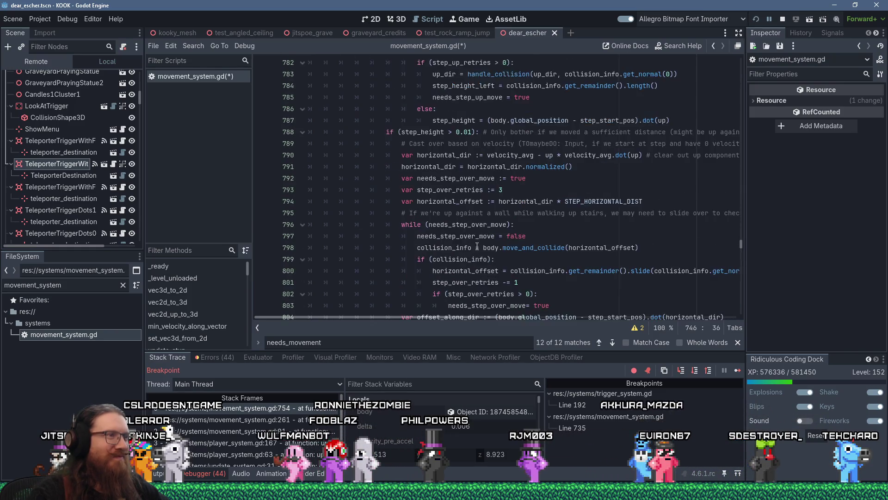
scroll(477, 247, "down", 1)
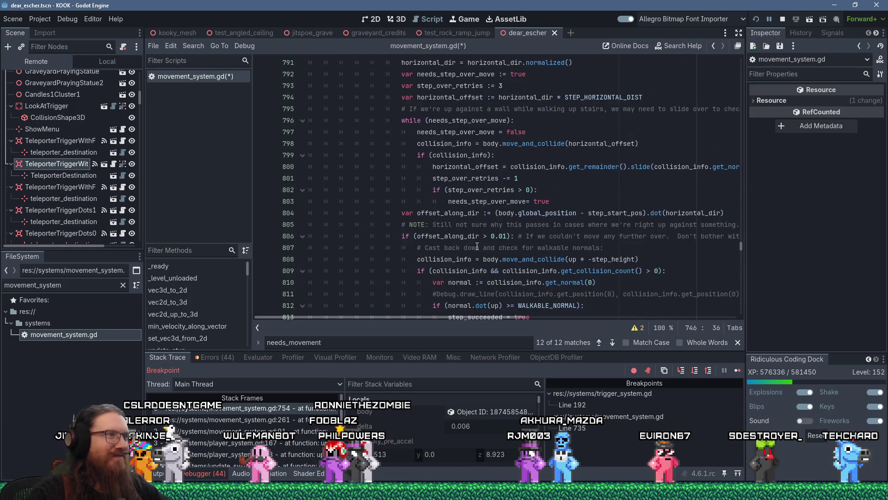
left_click(481, 224)
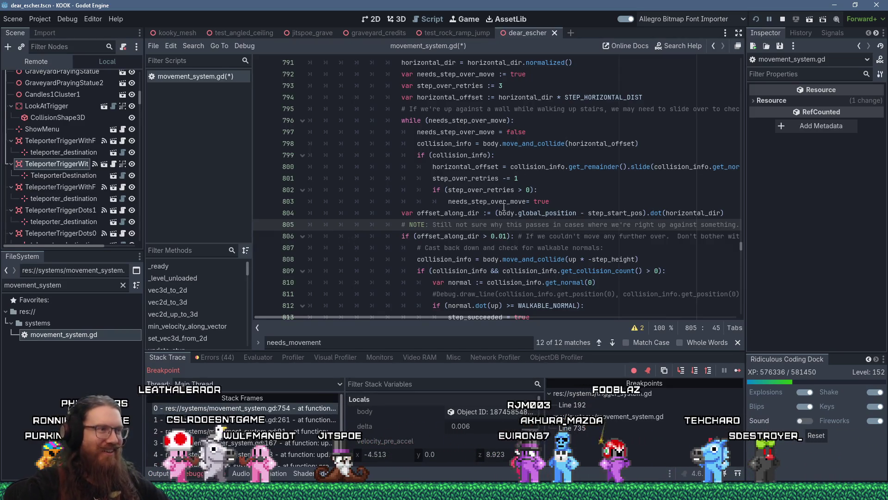
scroll(495, 209, "up", 5)
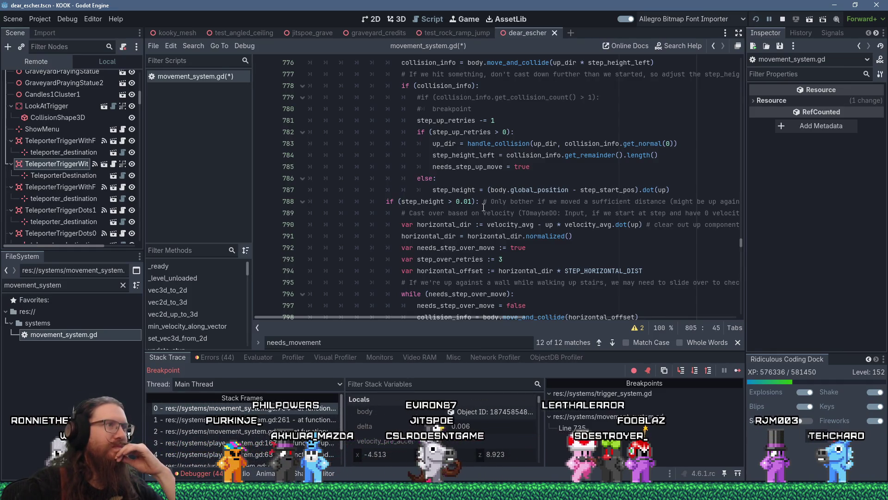
scroll(484, 207, "up", 6)
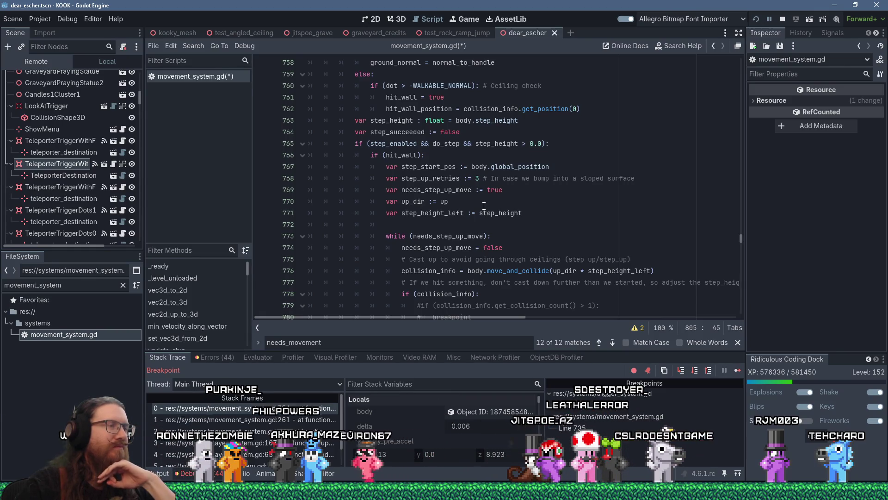
scroll(484, 206, "down", 3)
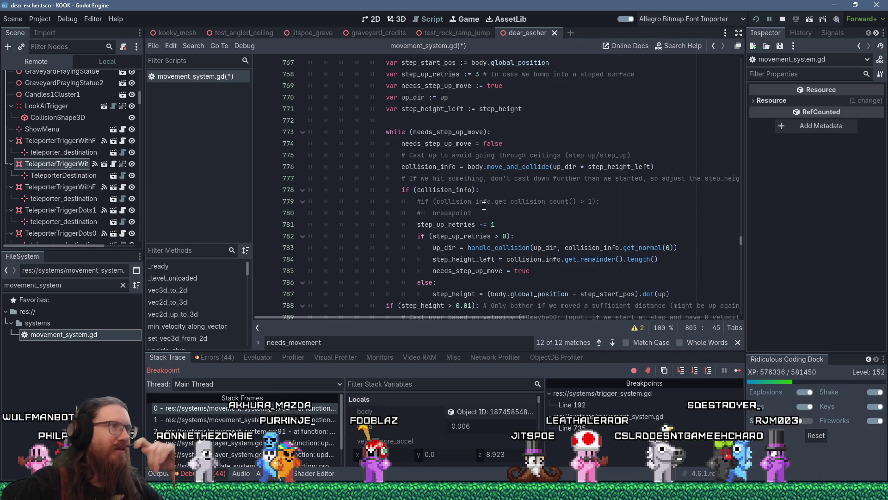
scroll(484, 206, "down", 3)
scroll(484, 206, "down", 13)
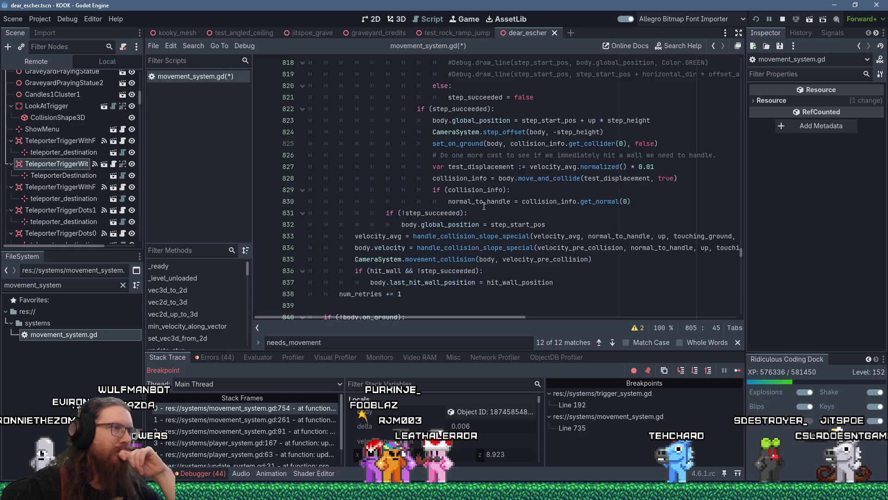
scroll(484, 205, "up", 14)
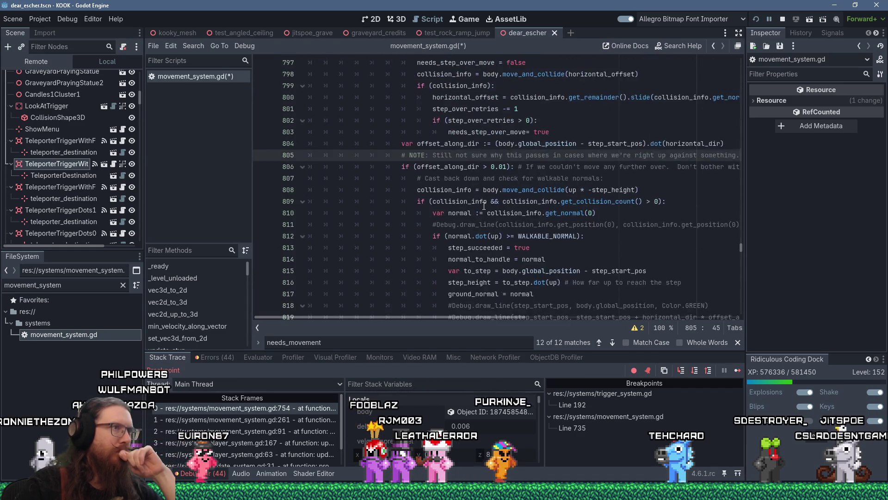
scroll(484, 206, "up", 17)
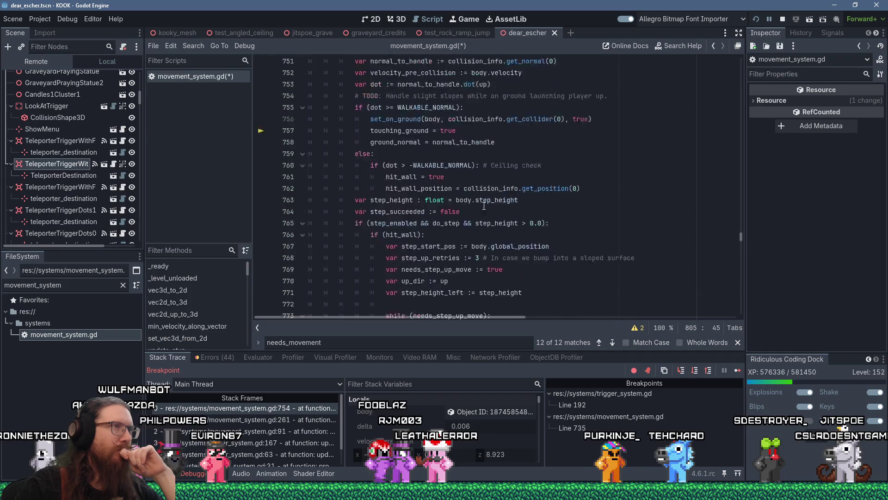
left_click(488, 166)
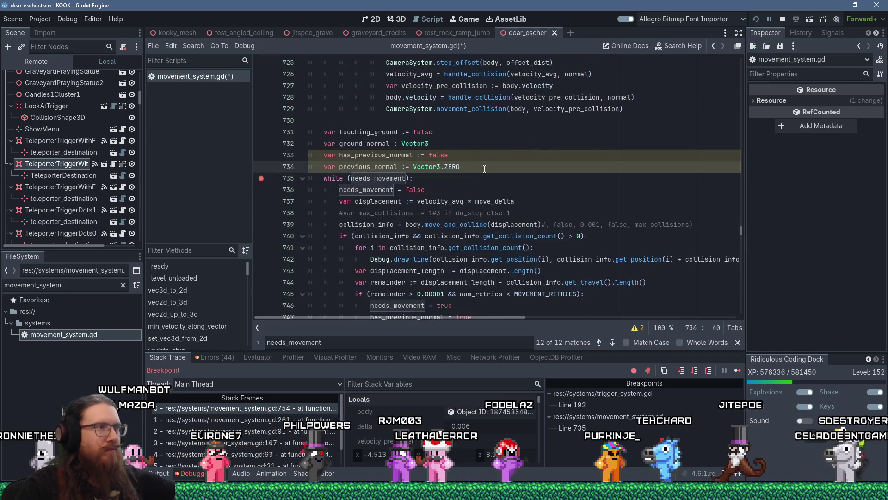
Step: Search for 'normal' and step through matches up to the walkable normal check at line 810
key("ctrl+f")
type("normal")
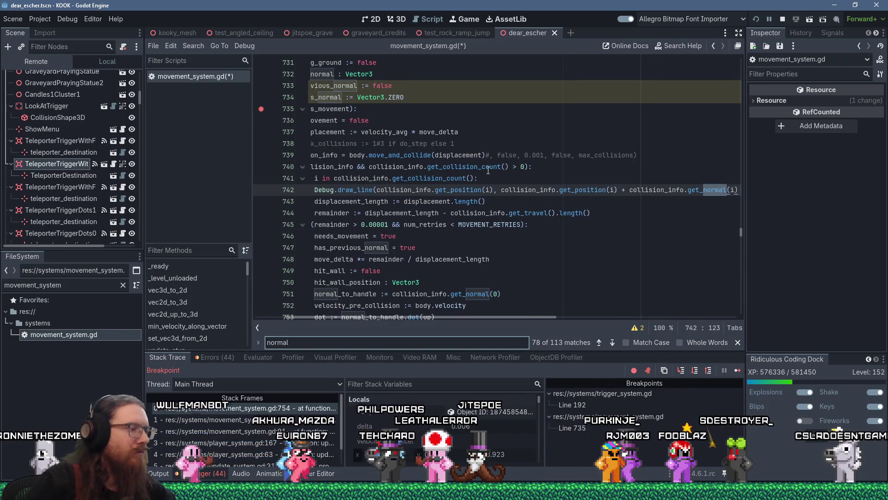
key("Return")
key("Return")
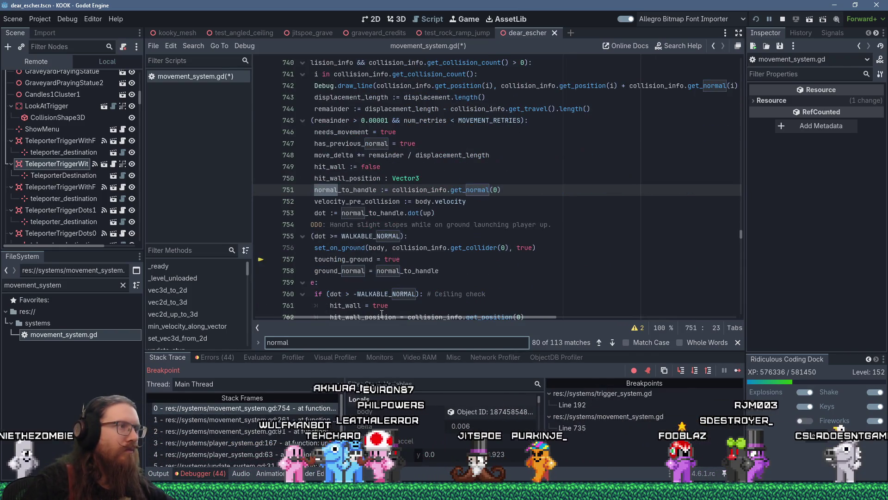
left_click_drag(393, 318, 354, 315)
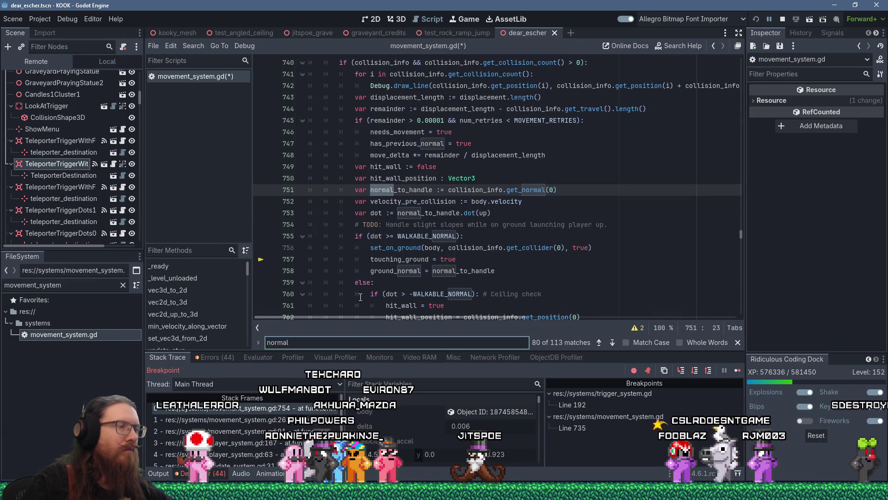
key("Return")
key("Return")
key("Return")
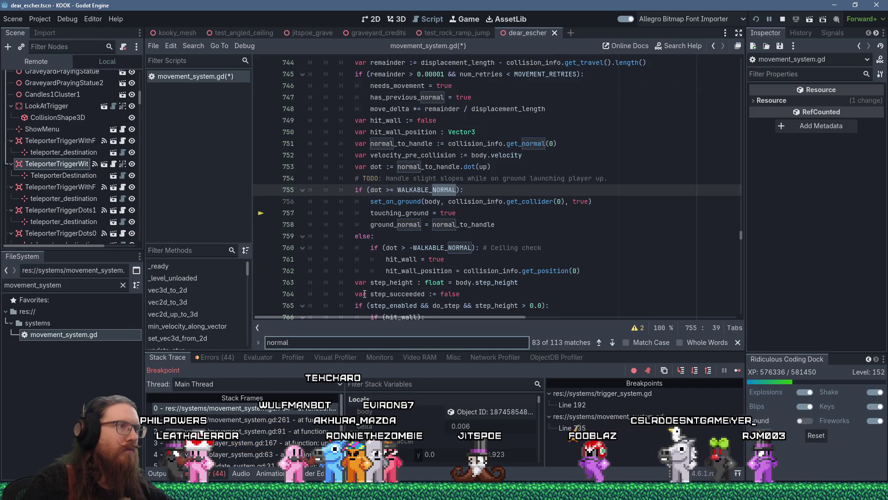
key("Return")
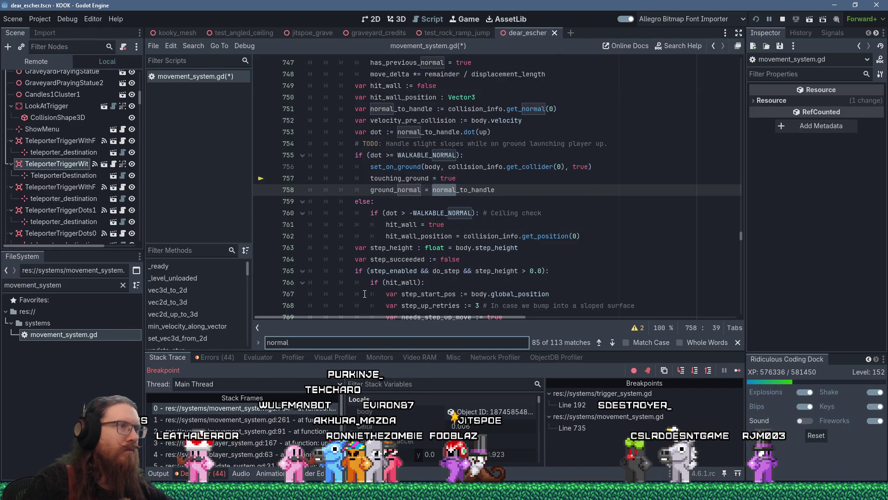
key("Return")
key("Return")
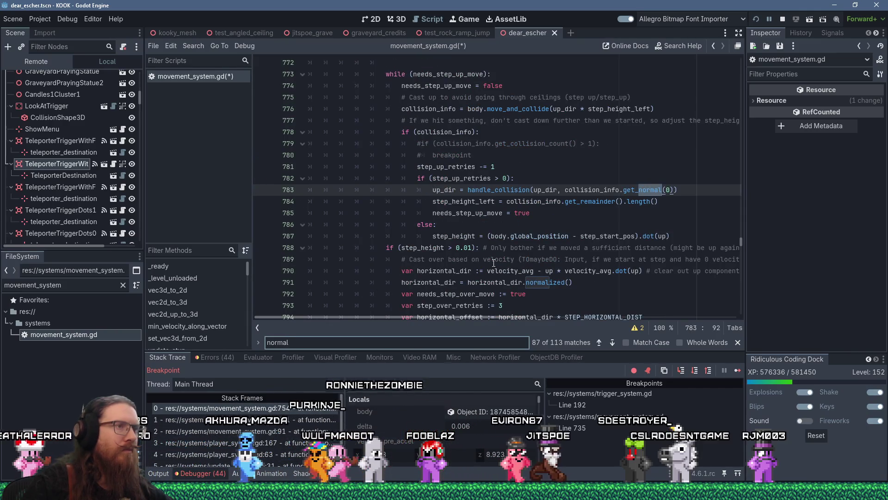
key("Return")
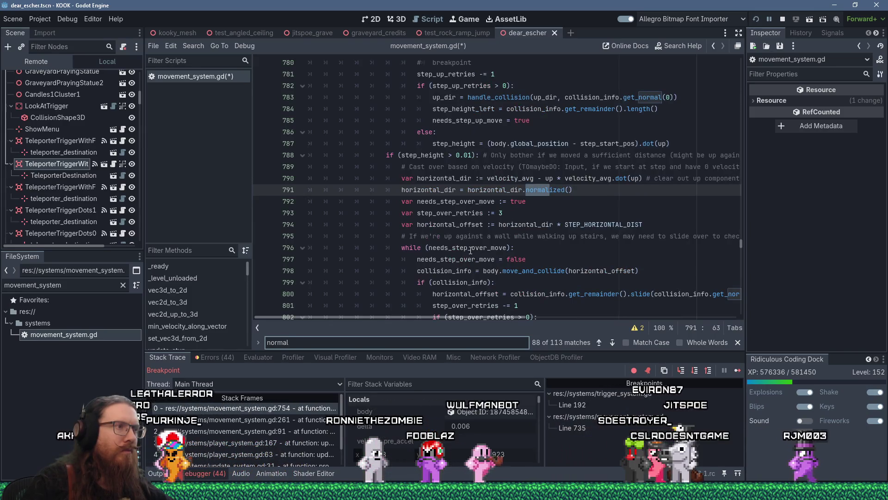
scroll(492, 261, "down", 3)
key("Return")
key("Return")
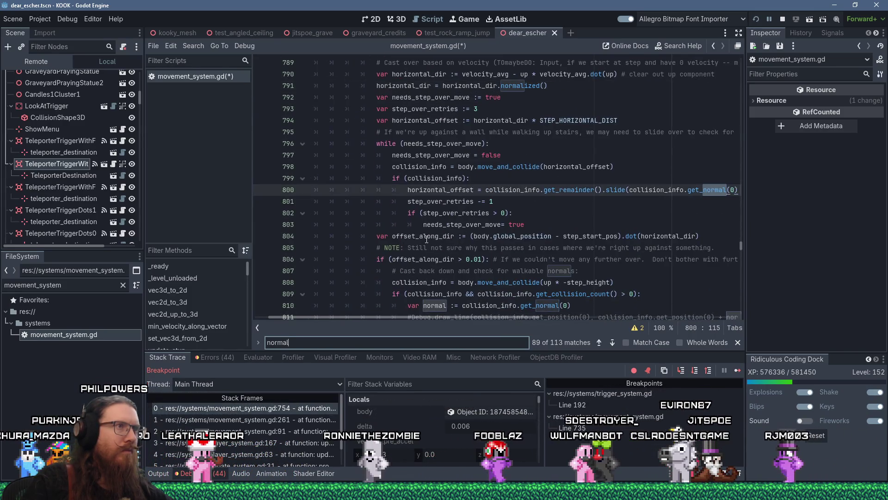
key("Return")
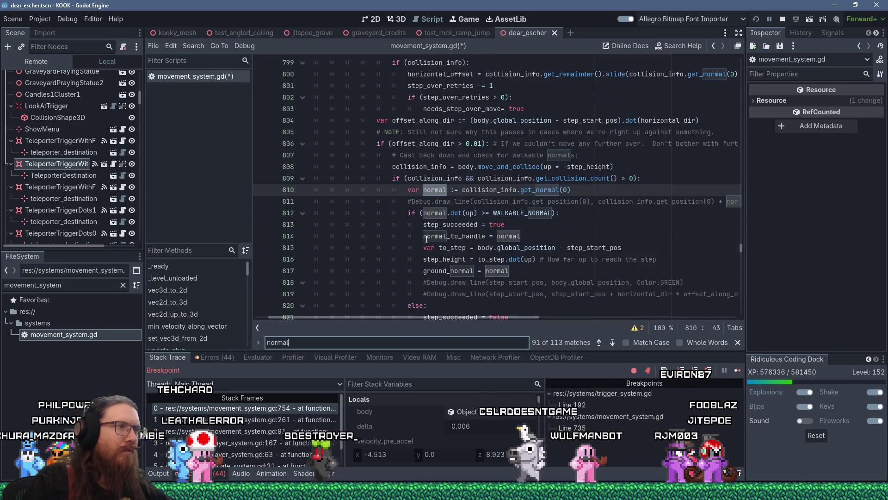
Step: Continue through the remaining 'normal' matches to the ground_normal assignment at line 817
scroll(426, 239, "up", 15)
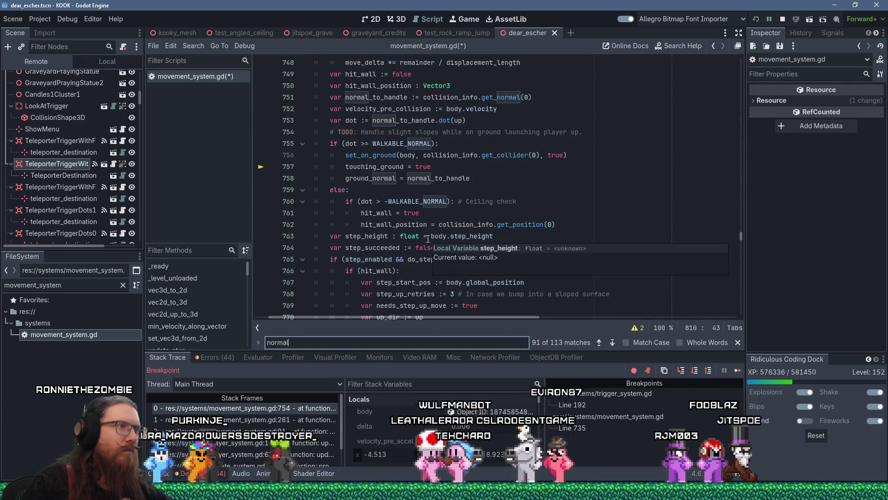
scroll(351, 234, "up", 4)
scroll(337, 233, "down", 15)
scroll(345, 226, "down", 8)
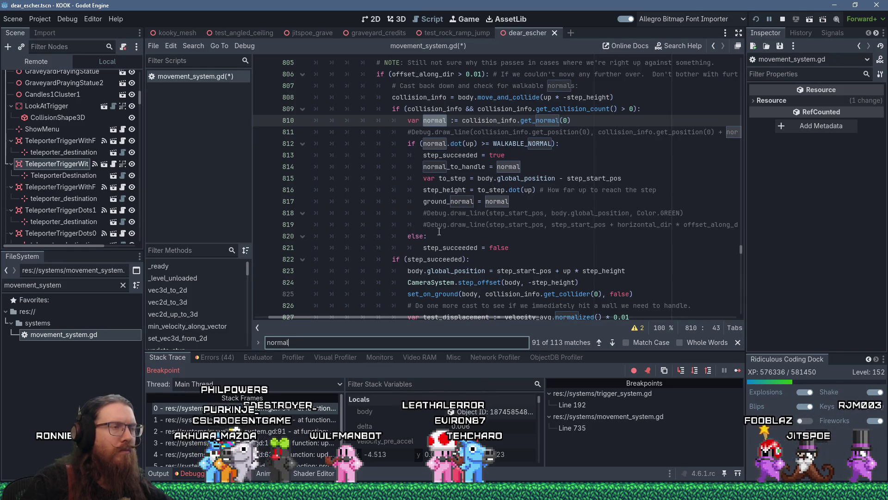
key("Return")
key("Return")
key("Return")
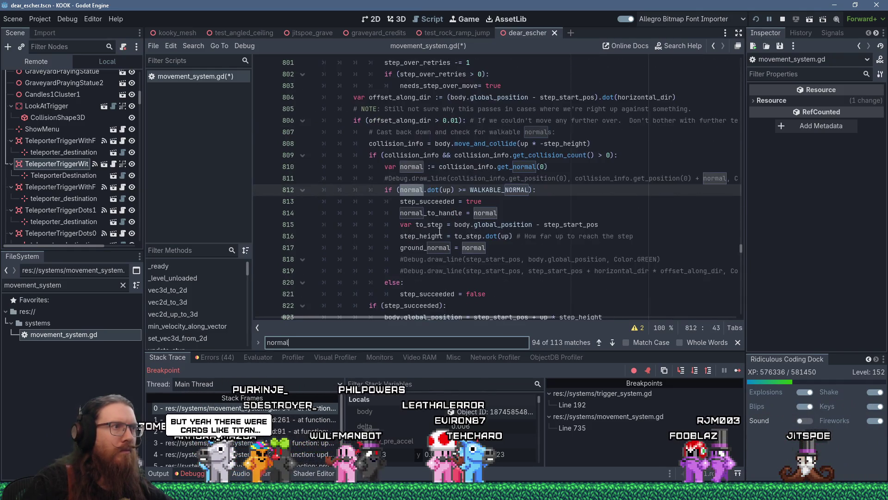
key("Return")
key("Return")
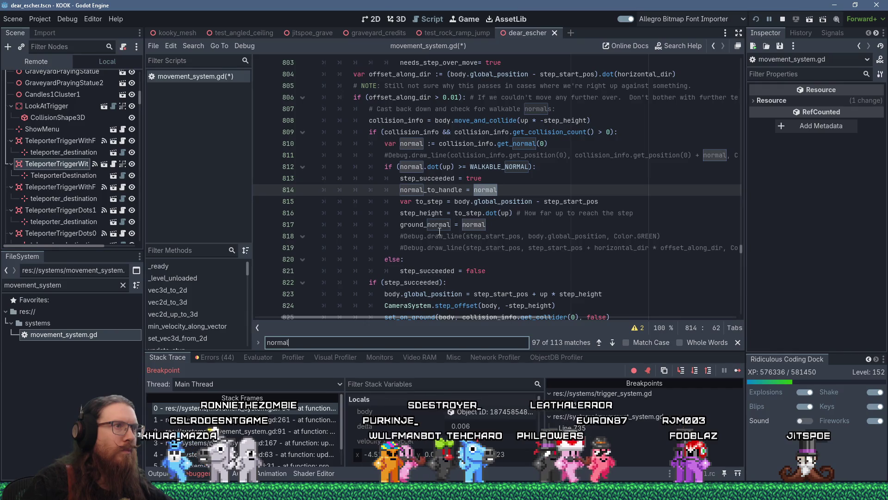
key("Return")
scroll(439, 231, "down", 3)
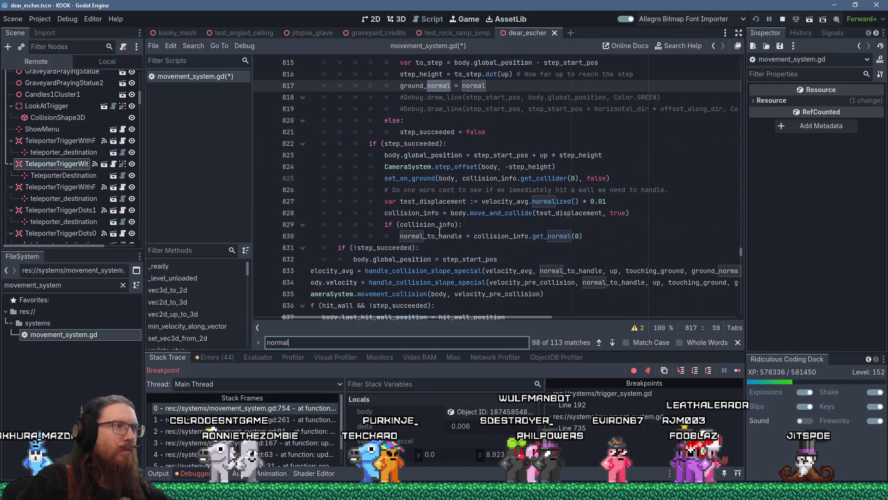
left_click(323, 265)
scroll(321, 265, "up", 20)
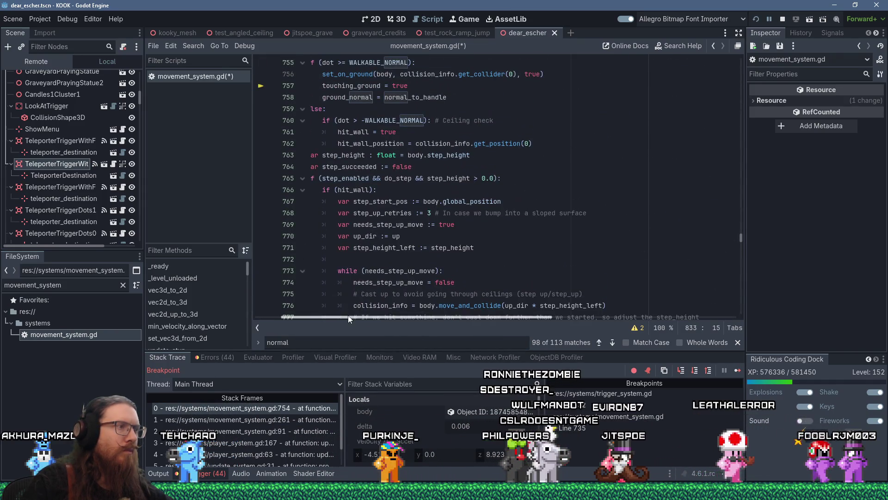
scroll(326, 207, "up", 9)
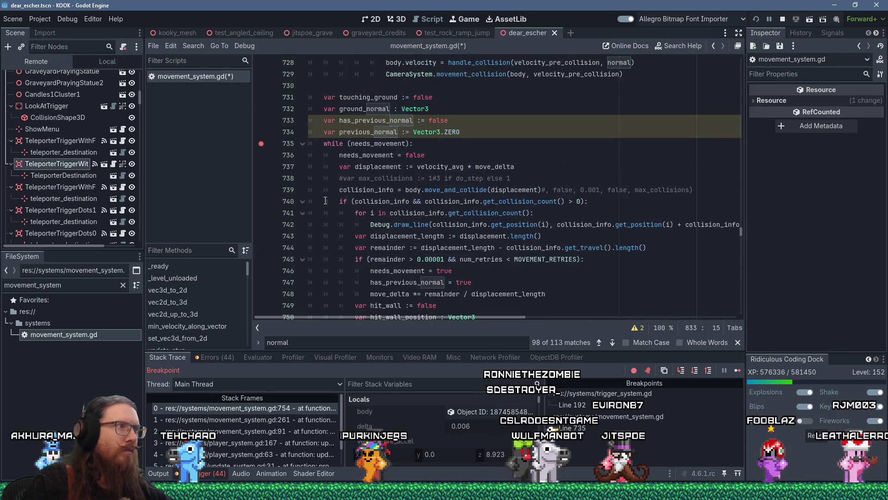
Step: Write 'previous_normal = normal_to_handle' on the empty line 839 after the collapsed loop
left_click(340, 143)
left_click(302, 143)
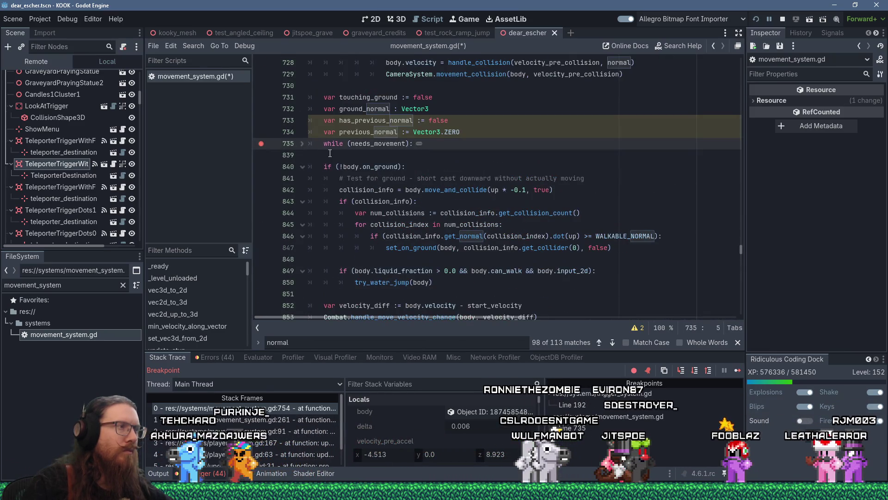
left_click(330, 154)
key("Tab")
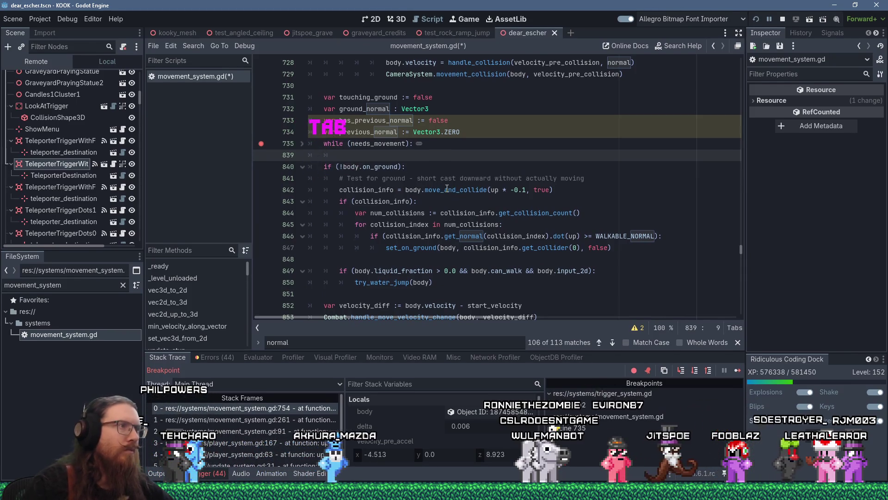
type("#previous_normal = normal_to_bandle")
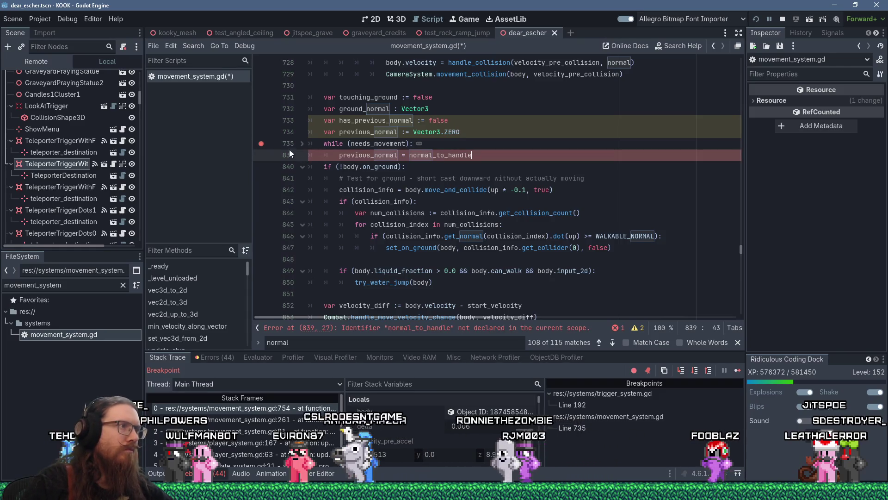
left_click(302, 144)
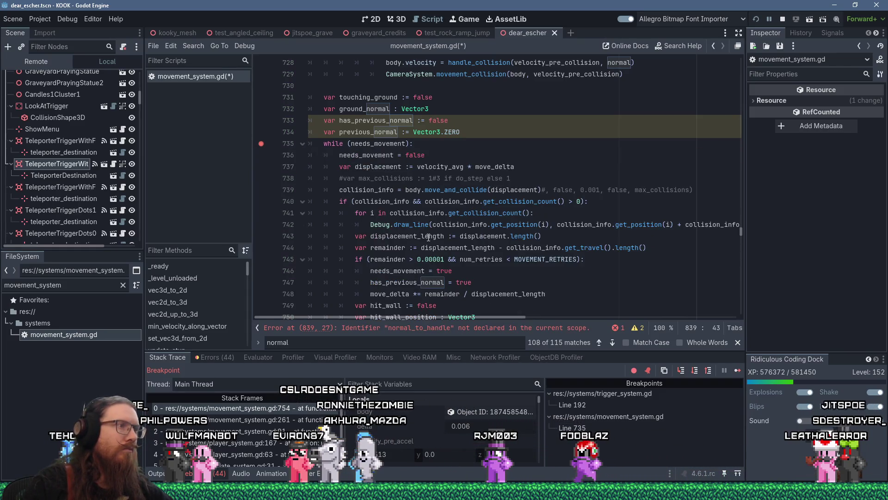
Step: Move that assignment into the collision block, just above num_retries += 1 on line 838
left_click(353, 155)
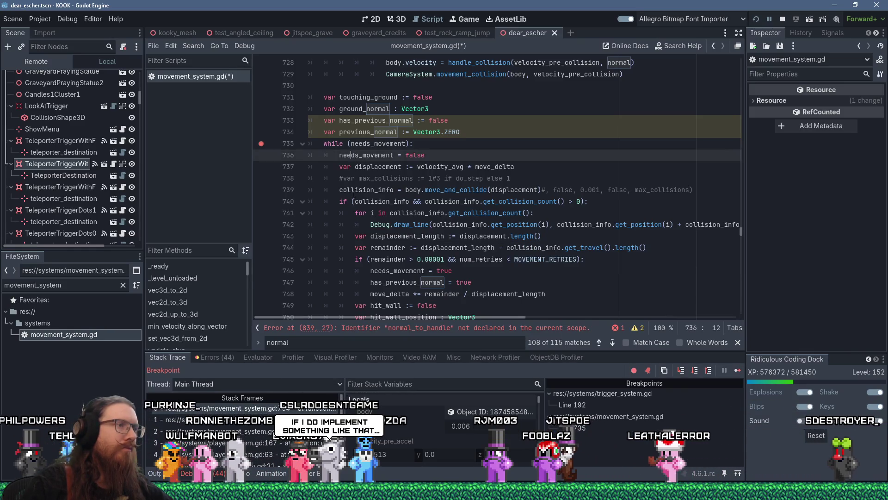
left_click(303, 201)
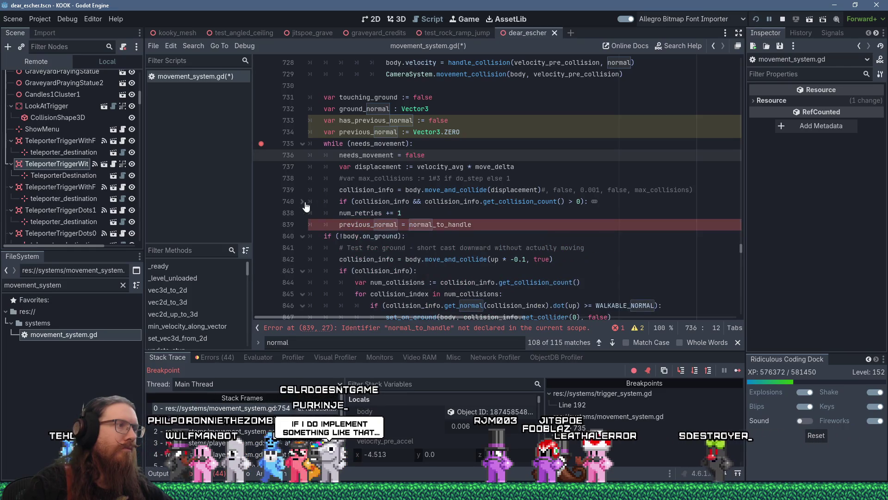
left_click(530, 226)
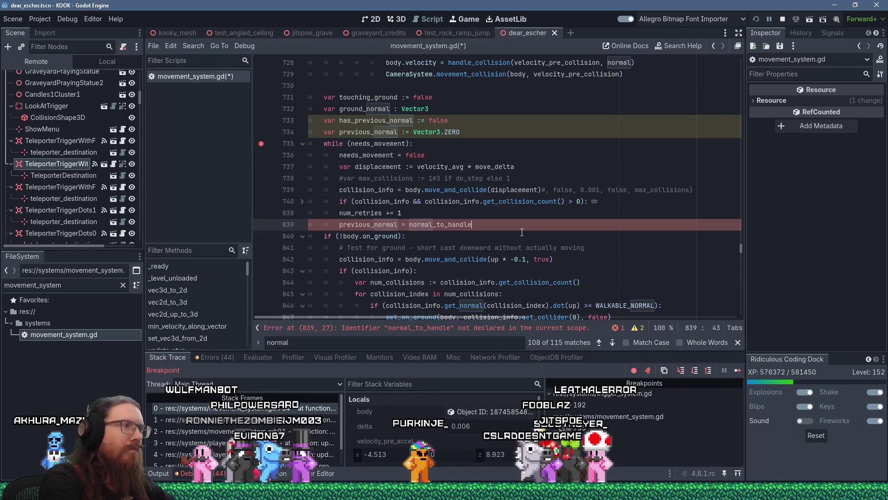
key("shift+Right")
key("shift+Delete")
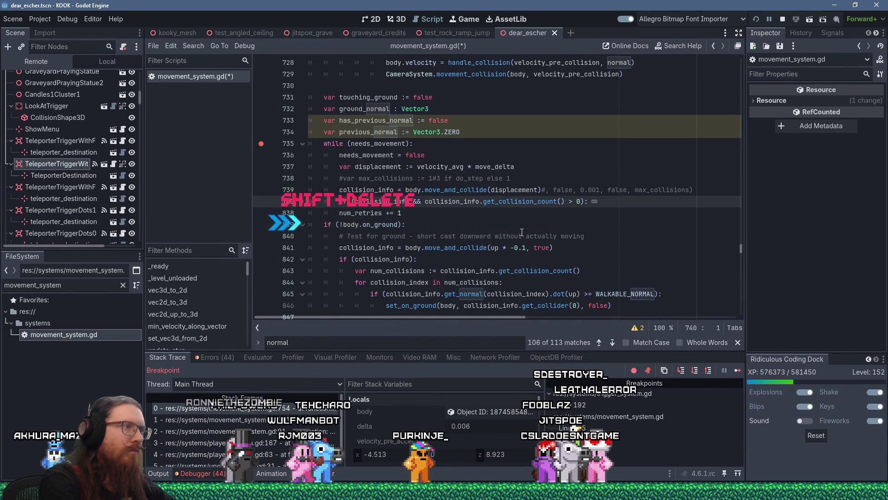
key("Return")
type("previous_normal = normal_to_handle")
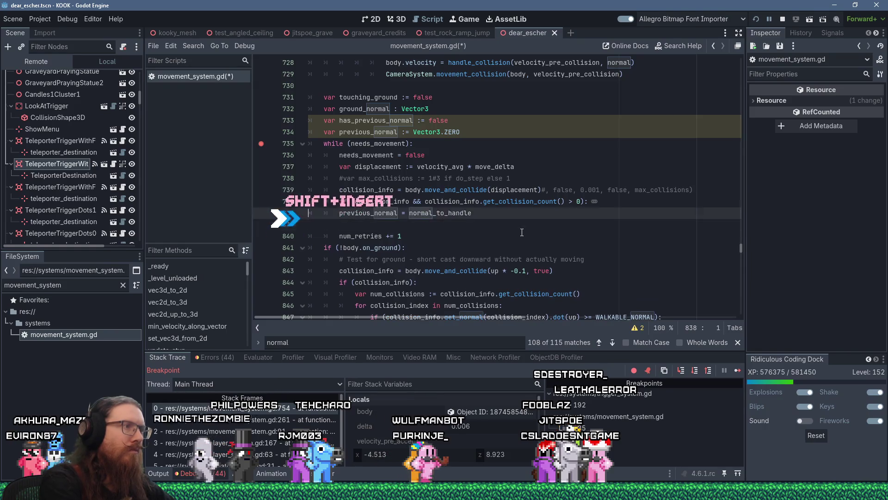
key("Tab")
key("BackSpace")
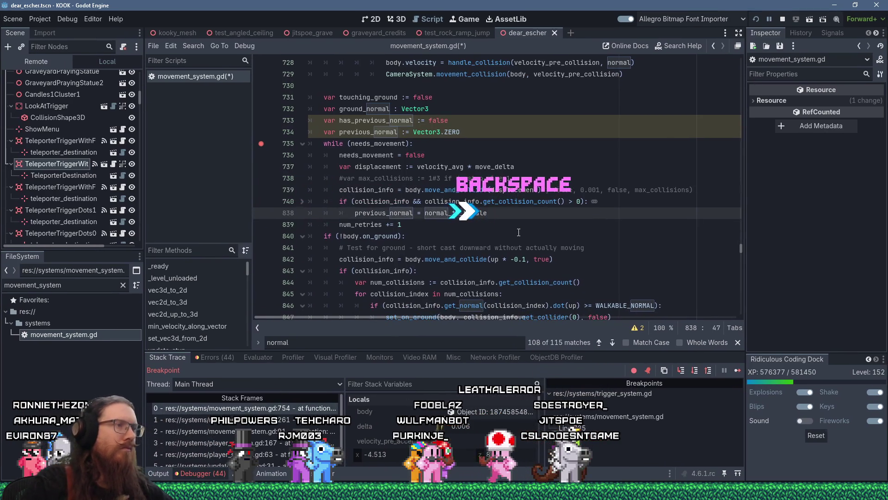
left_click(442, 222)
left_click(302, 202)
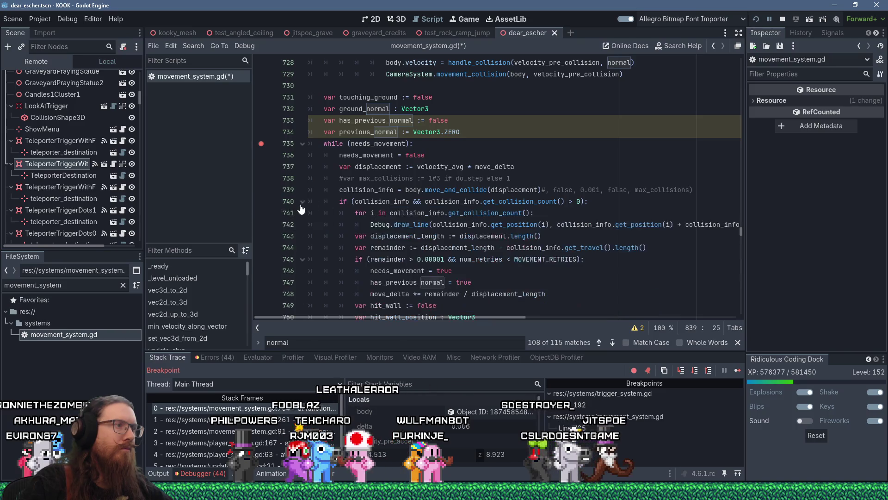
scroll(344, 218, "down", 10)
scroll(344, 218, "down", 20)
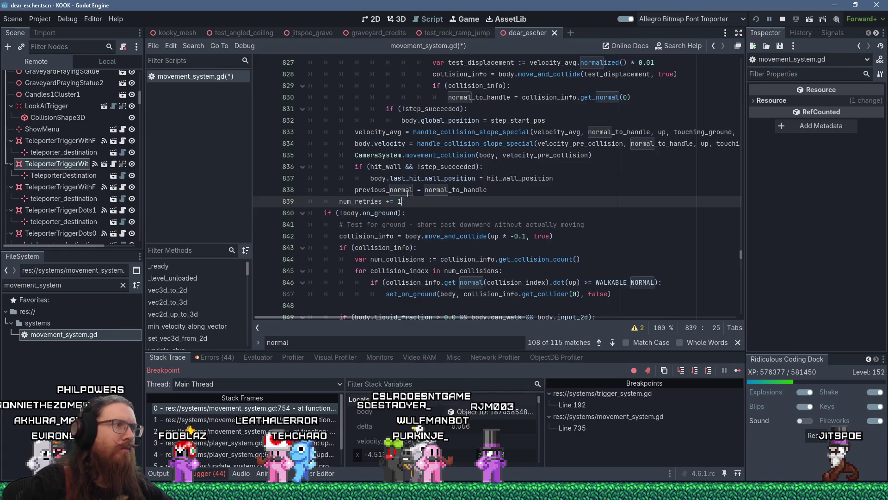
Step: Insert 'if (has_previous_normal):' on line 752, after the normal_to_handle assignment
scroll(407, 195, "up", 20)
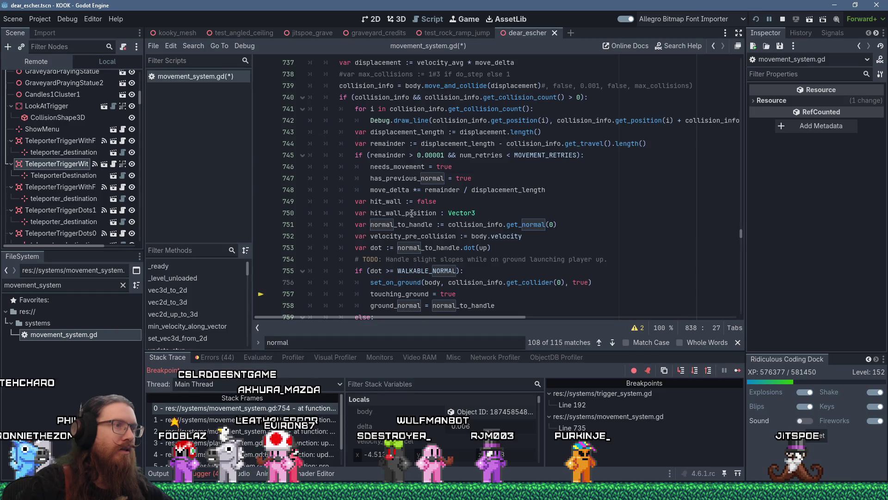
left_click(576, 225)
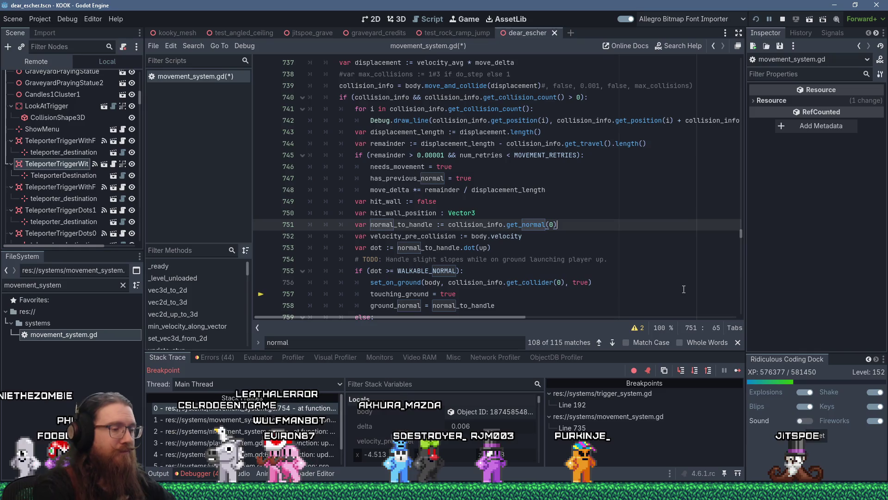
key("Return")
type("if (")
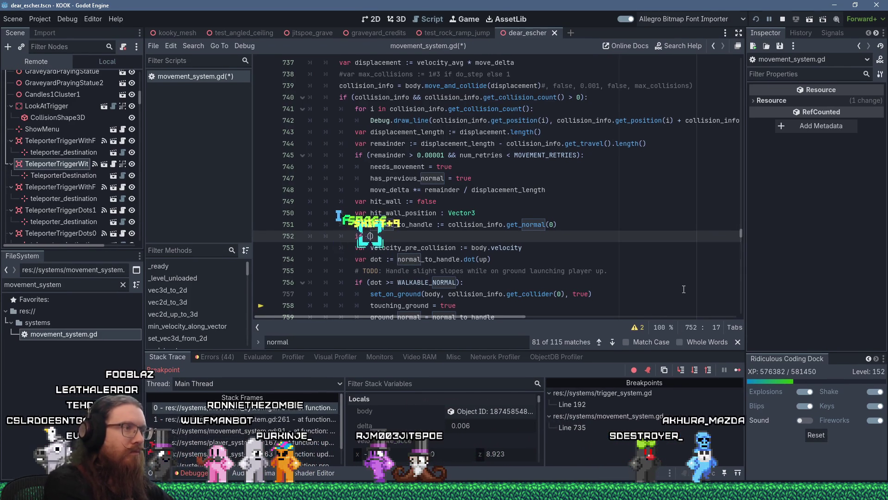
type("has_pre")
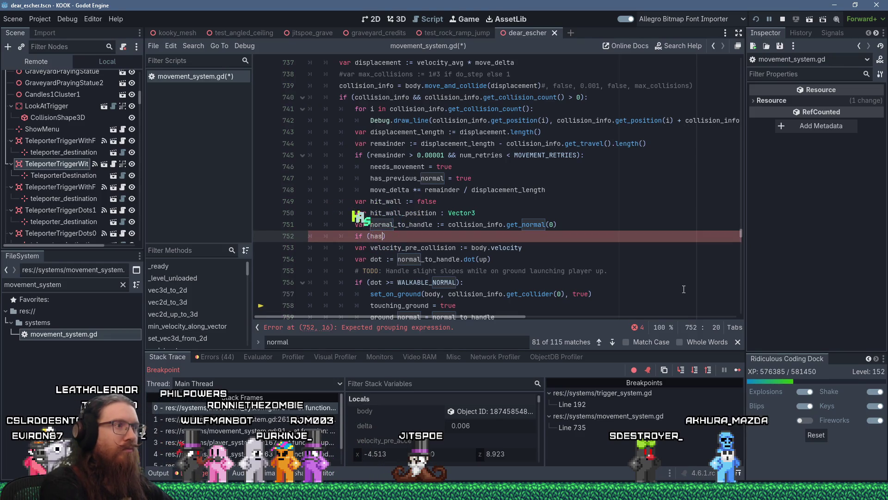
type("):")
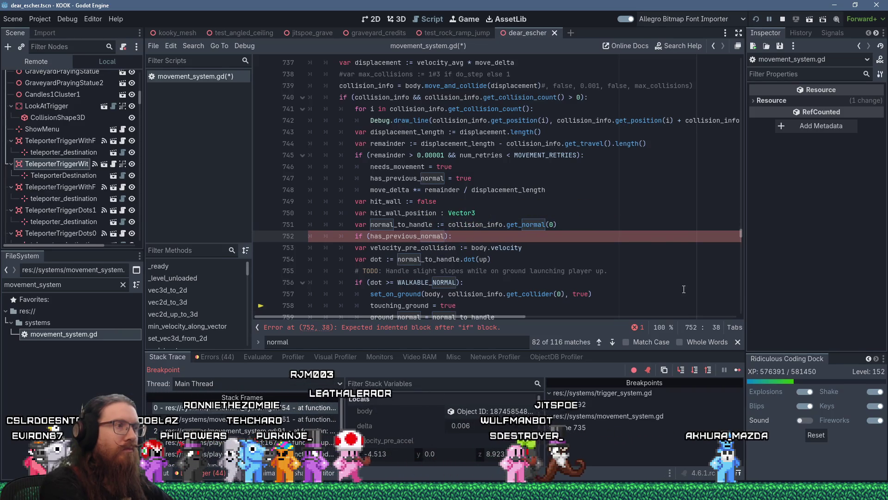
key("Return")
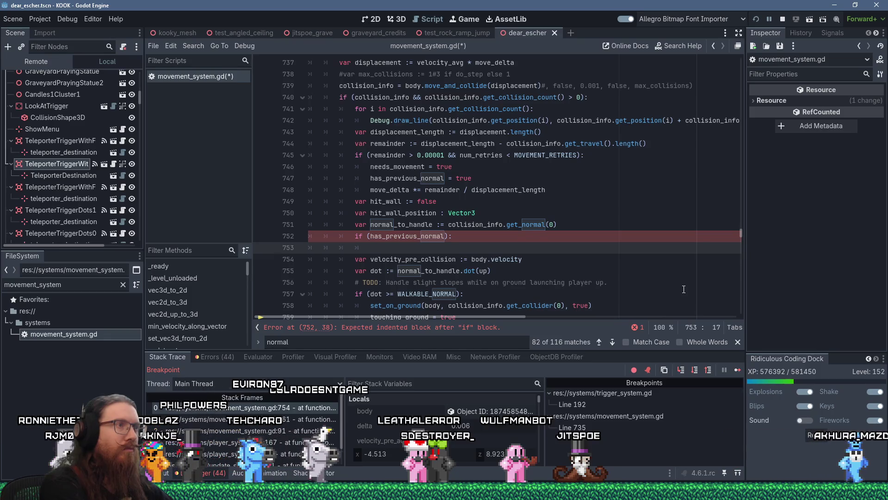
Step: Write 'normal_to_handle = normal_to_handle.slide(previous_normal).normalized()' in the if body, opening a line above it
type("cnormal_to_handle")
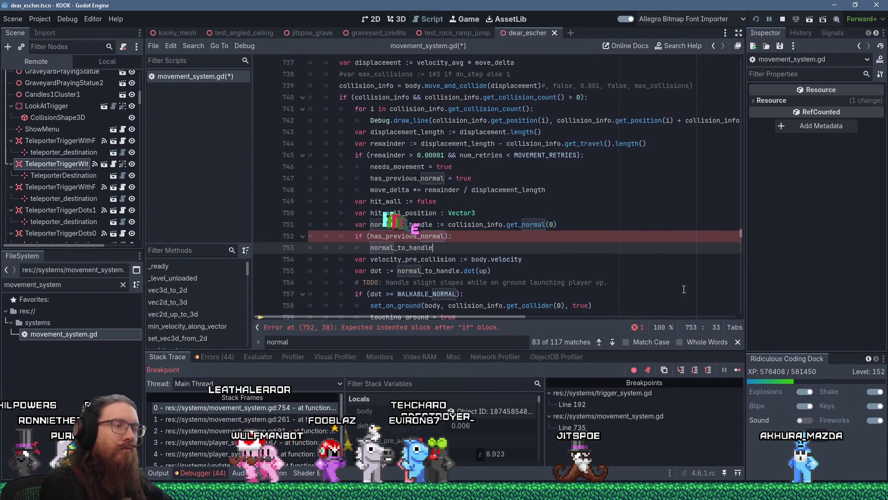
type(" =")
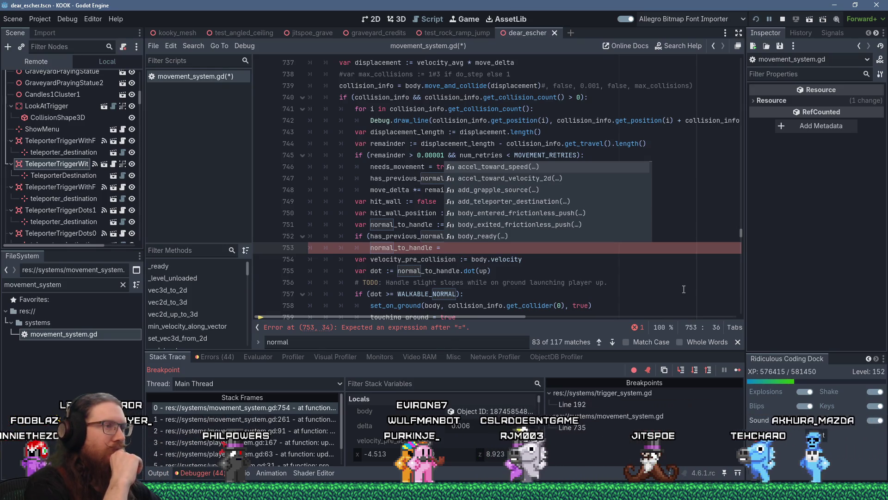
key("Escape")
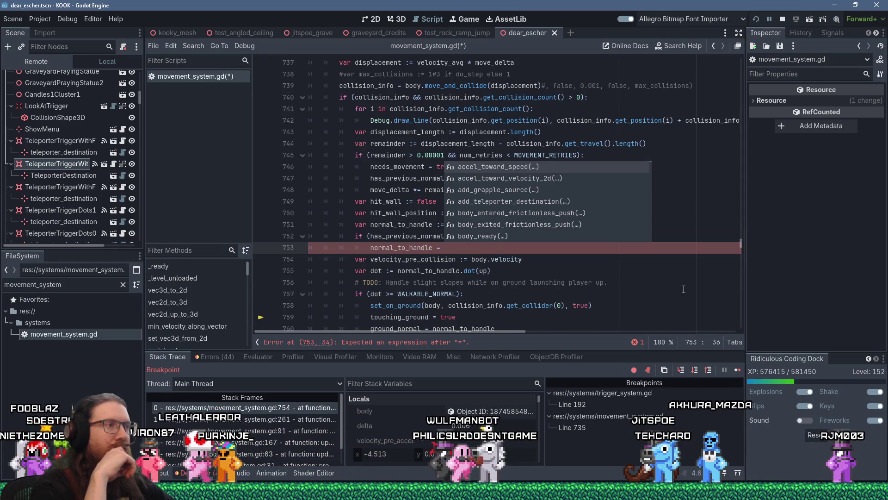
key("Escape")
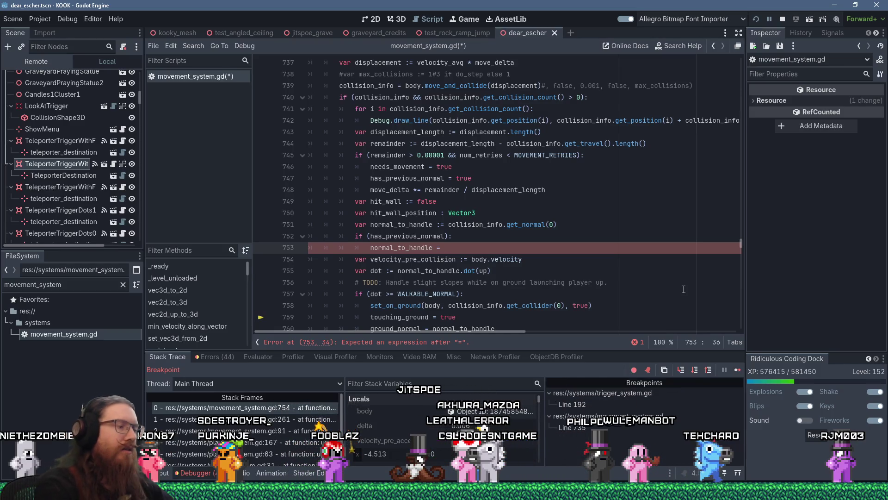
type("normal_to_handle")
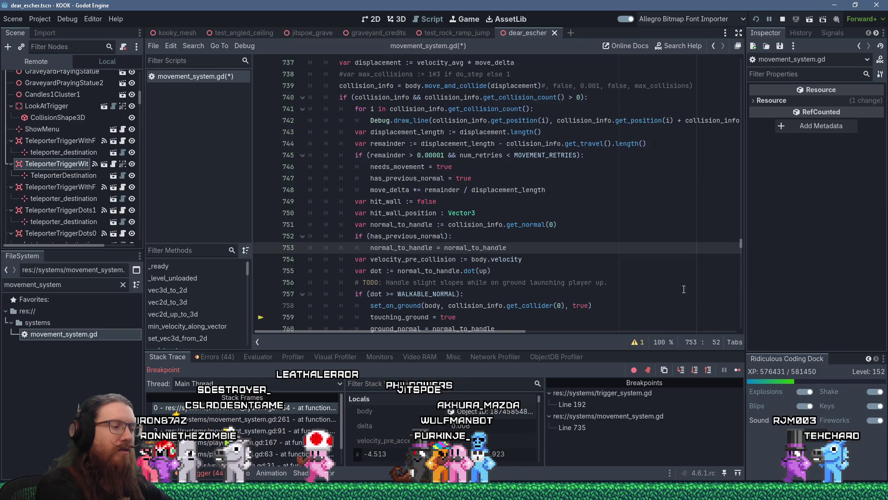
type(".slide(")
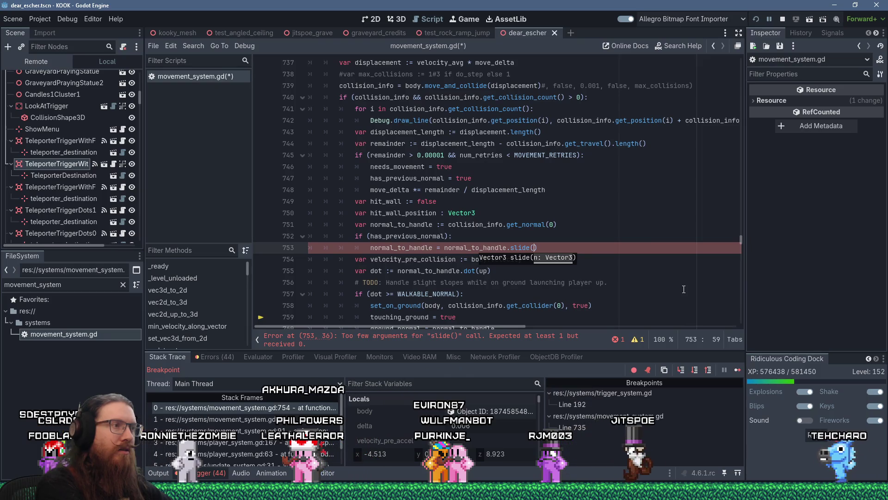
type("previous_norm")
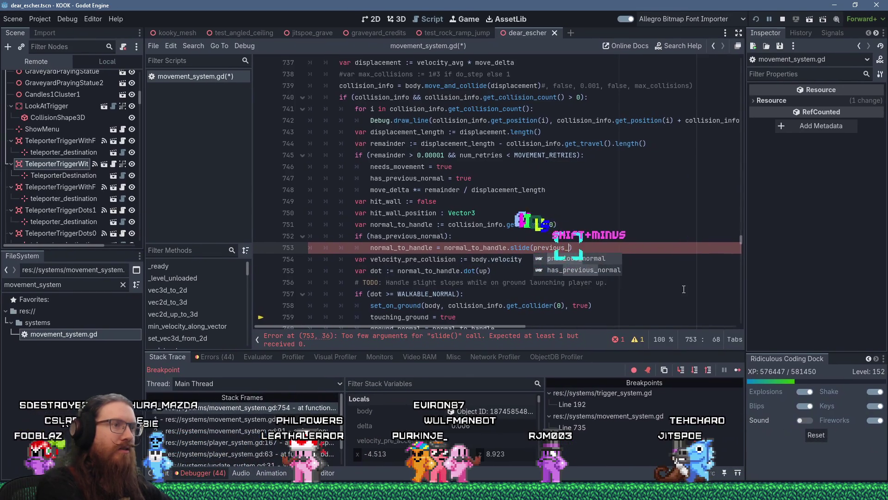
type("al")
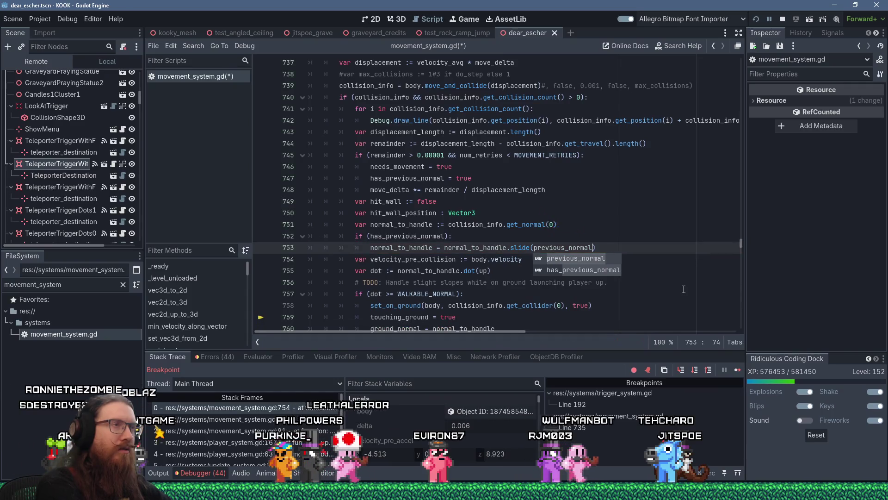
key("alt+Tab")
key("alt+Tab")
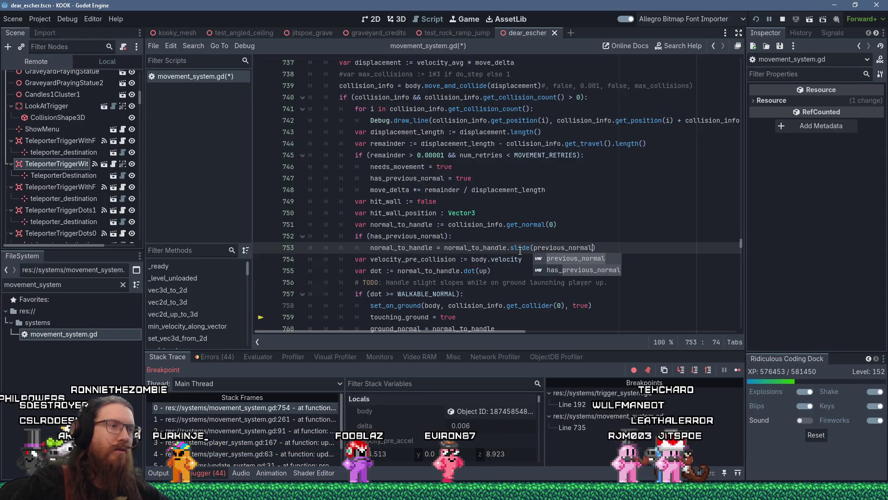
type(").")
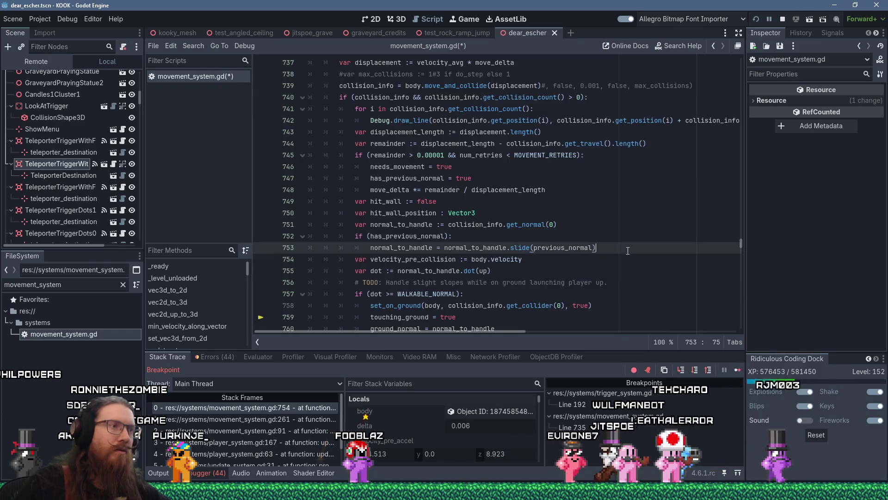
type("norm")
key("Return")
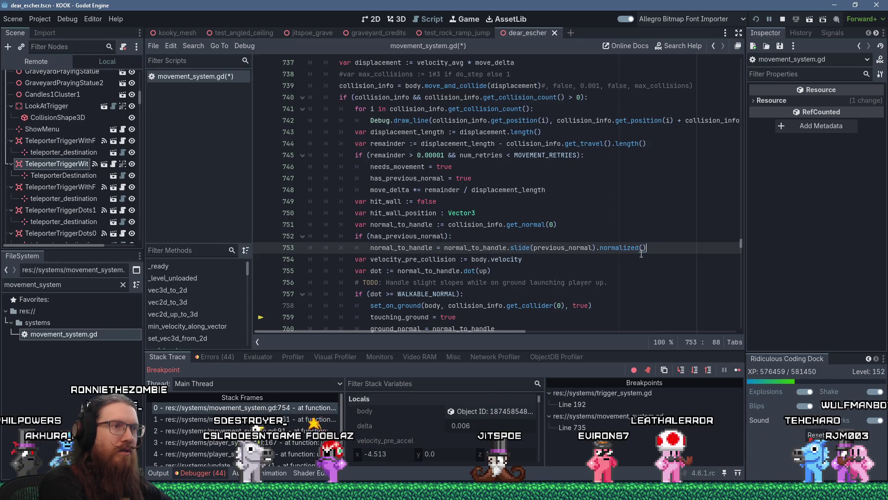
key("Up")
key("Up")
key("Return")
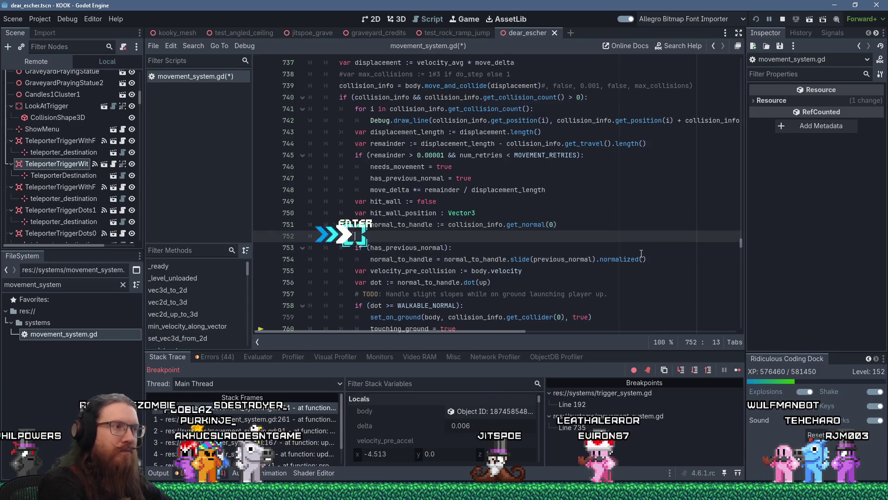
Step: Comment on line 752: with 2 collisions in 1 update, project the second normal onto the previous plane
type("# If")
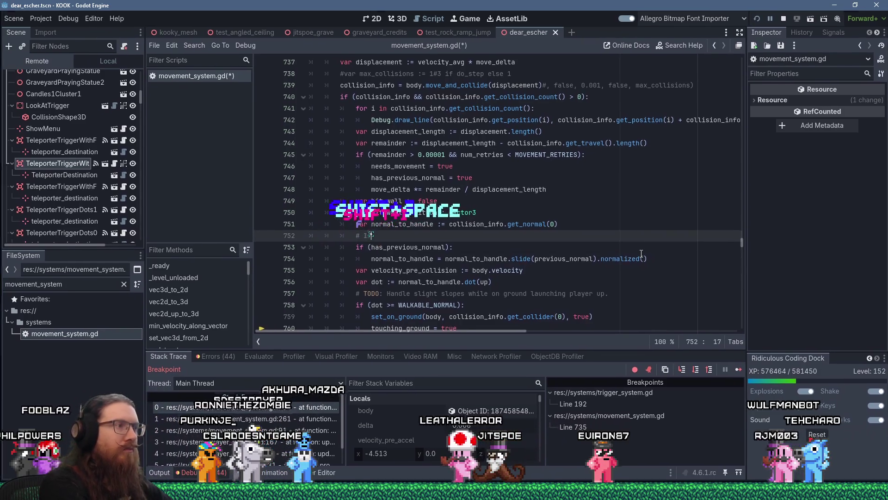
type(" we hit")
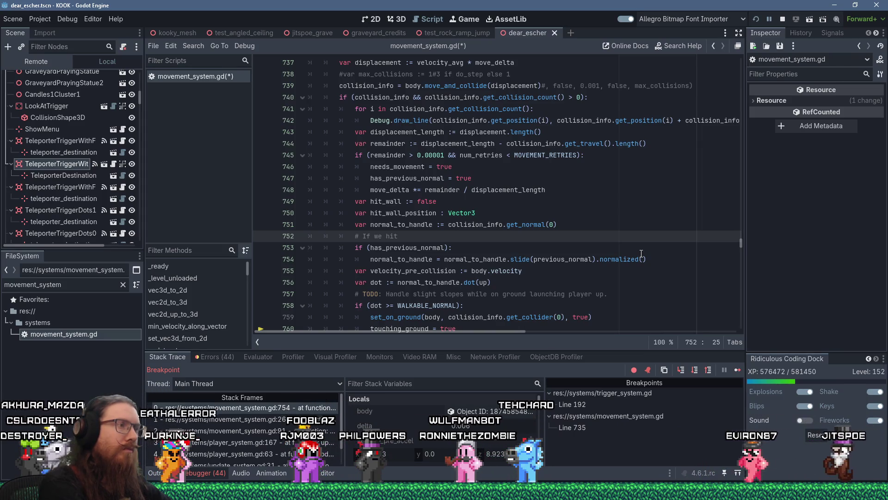
type("2")
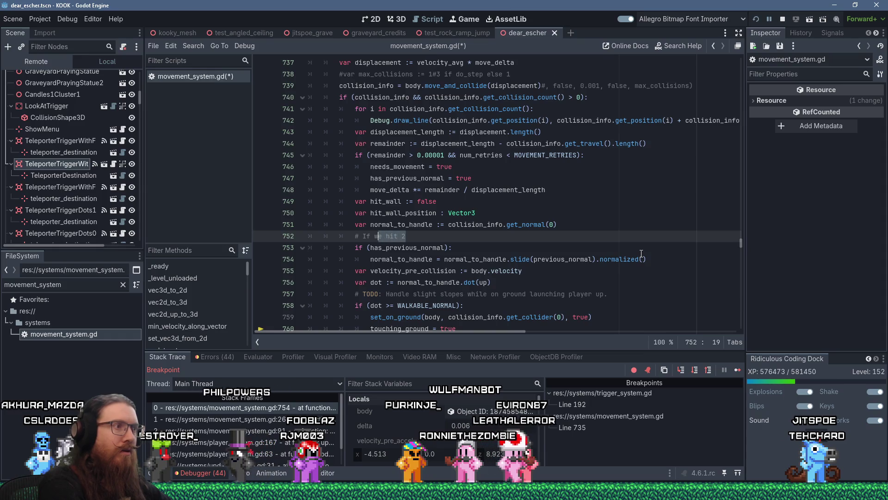
type("e hav")
type(" collisions in s")
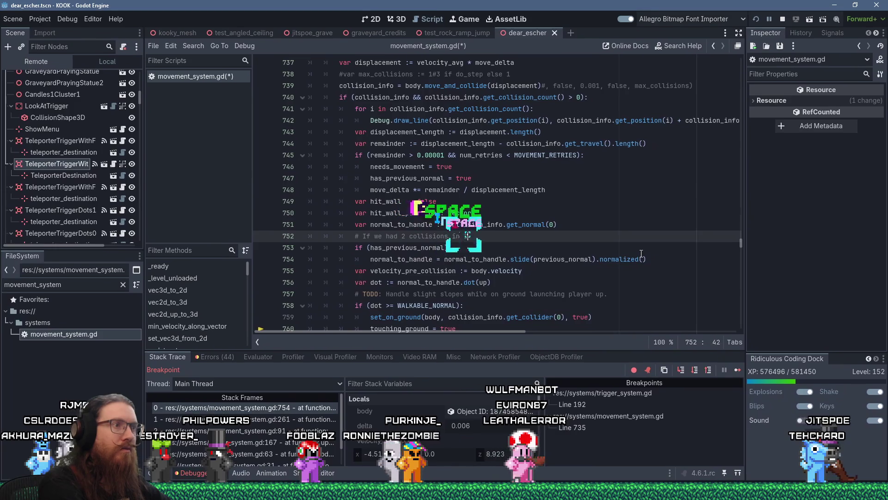
key("BackSpace")
type("1 update,")
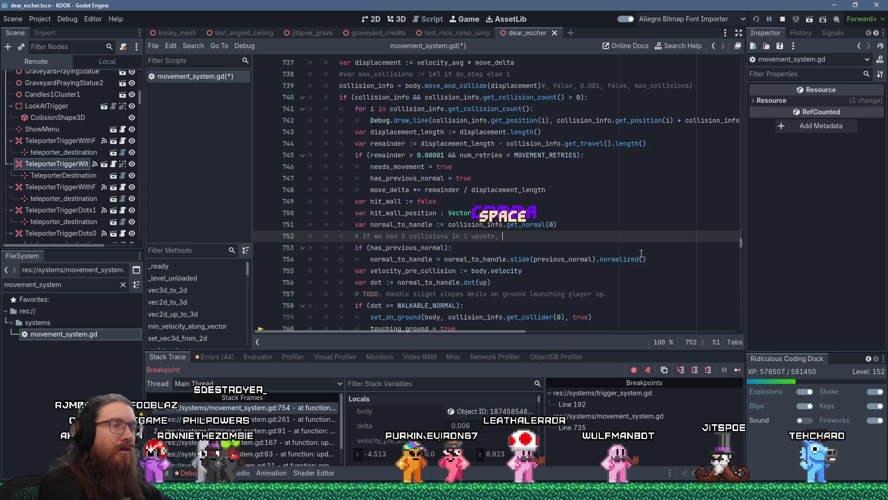
type(" project the ")
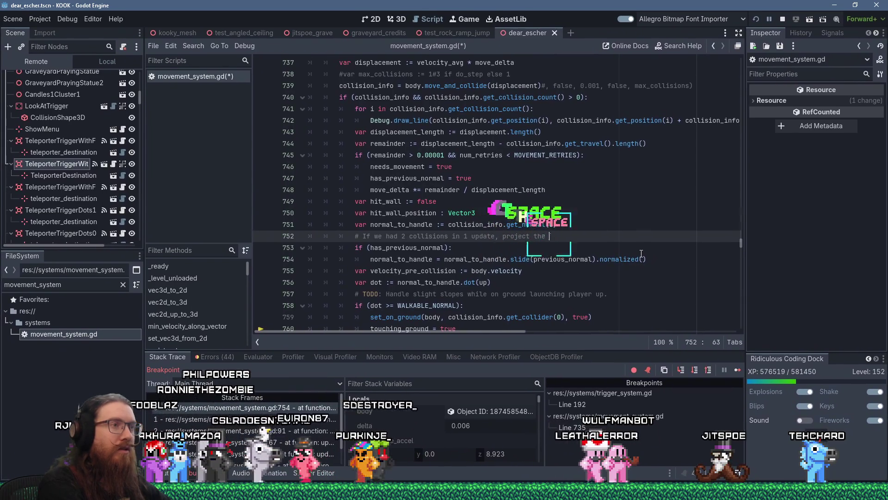
type("normal of ")
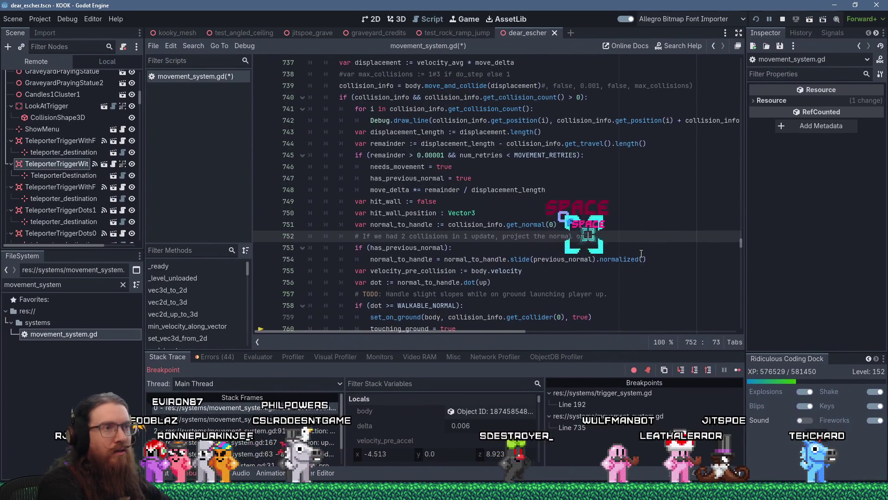
type("the second")
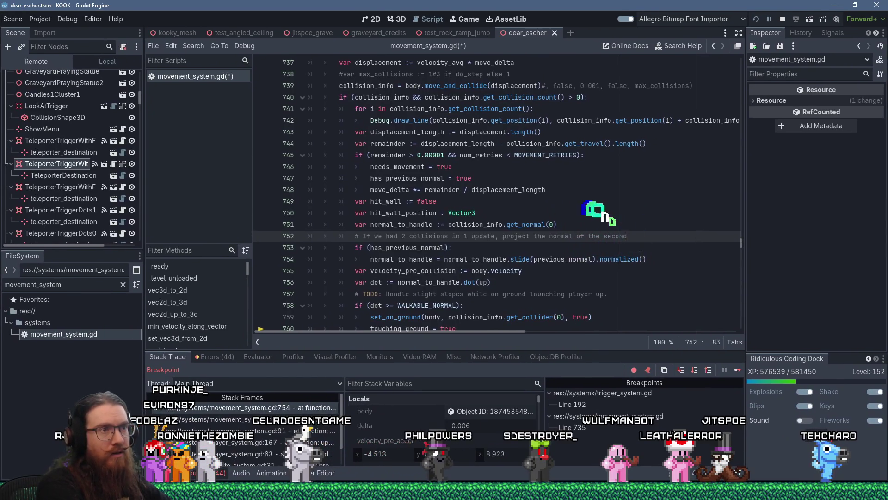
type(" collision")
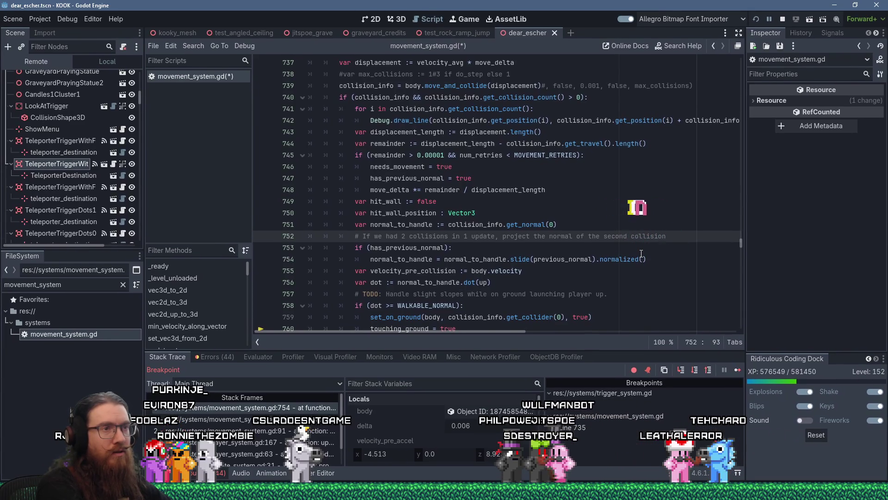
type(" onto")
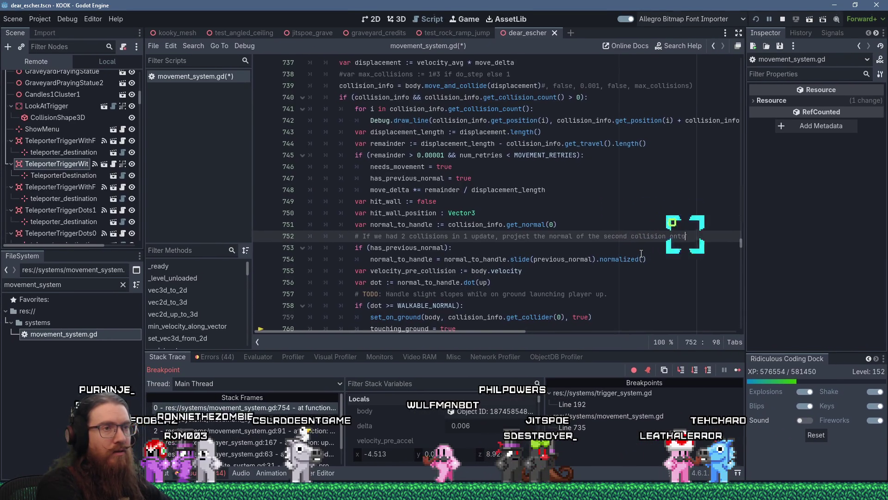
type(" the plane of th")
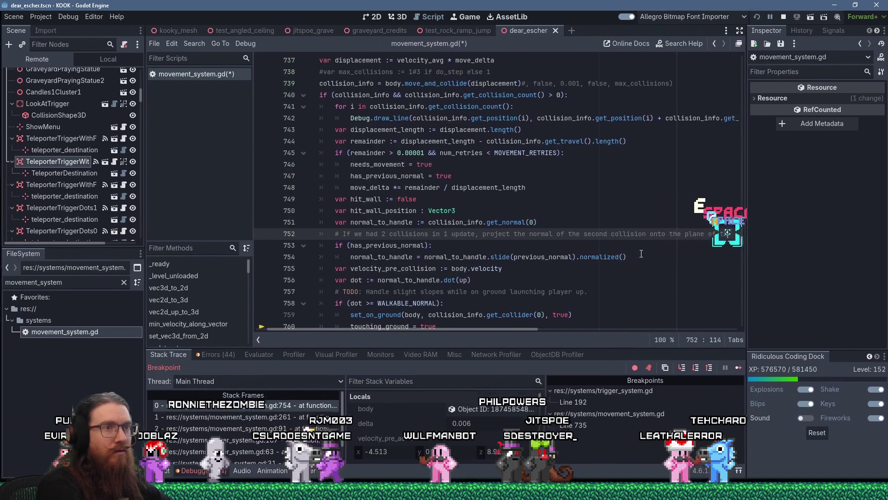
type("e previous")
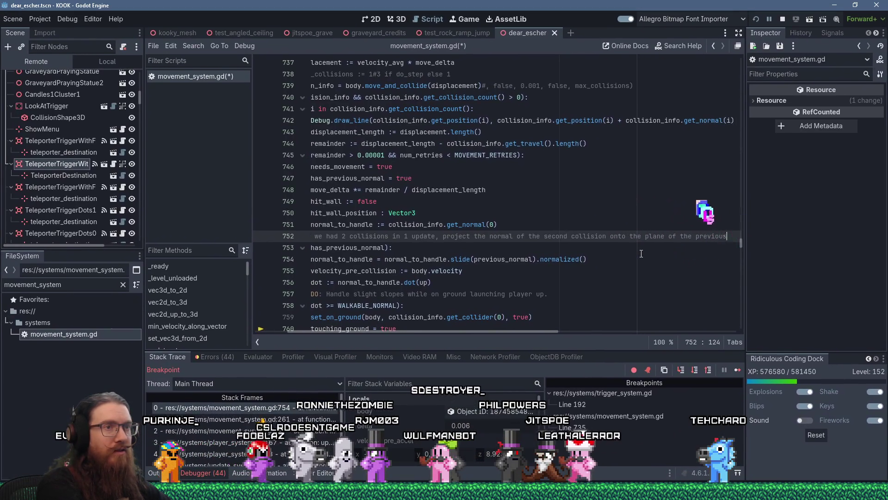
type(" collisio")
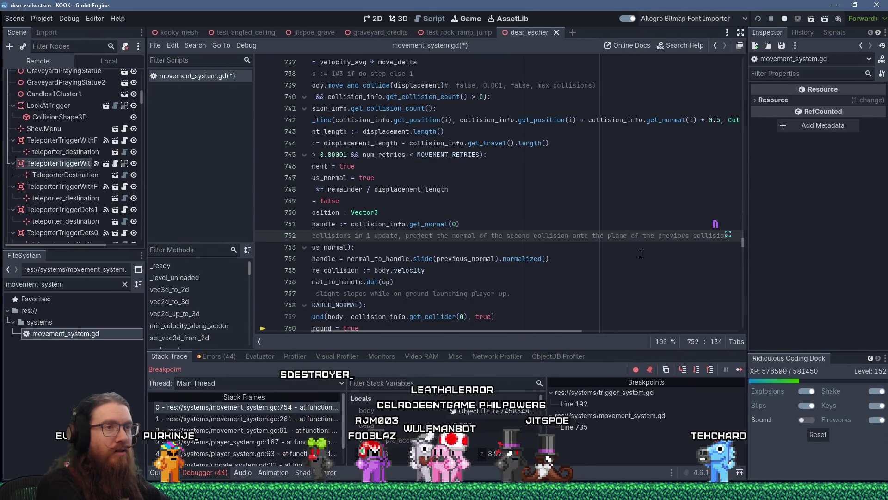
type("n")
key("Return")
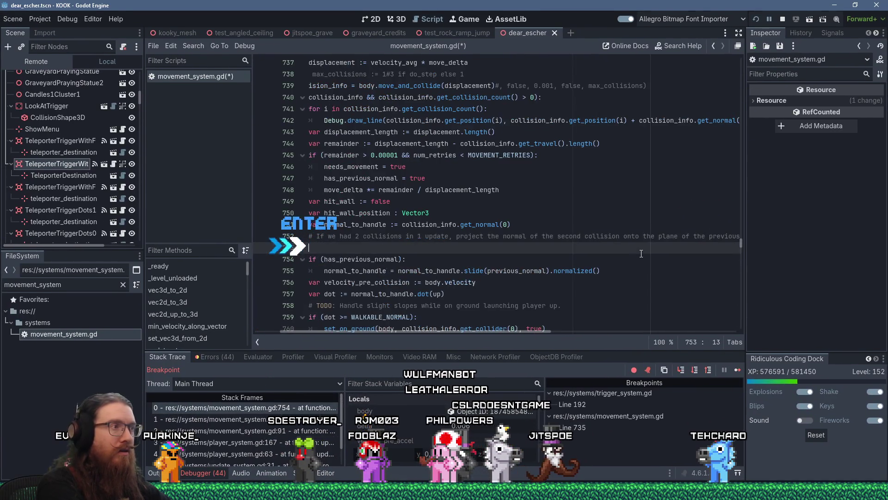
Step: Add the comment 'To handle cases like slanted ceiling wedging the player into the ground:' on line 753
type("#To handle ca")
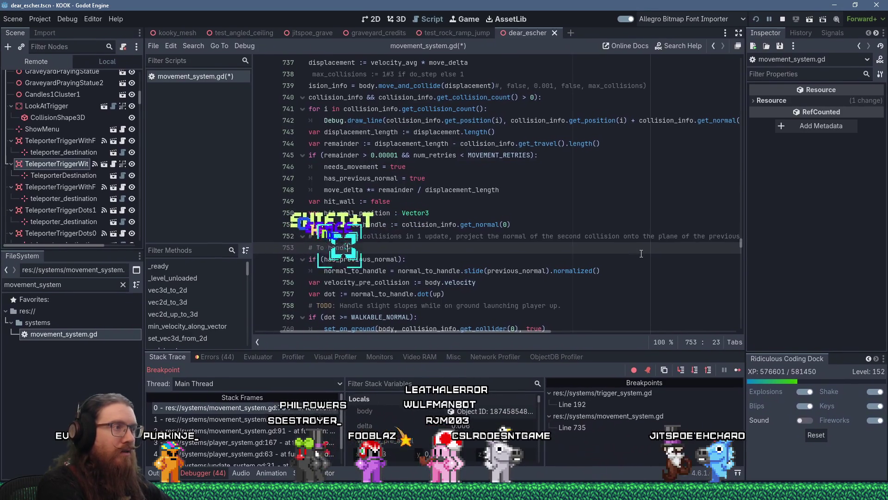
type("ses like")
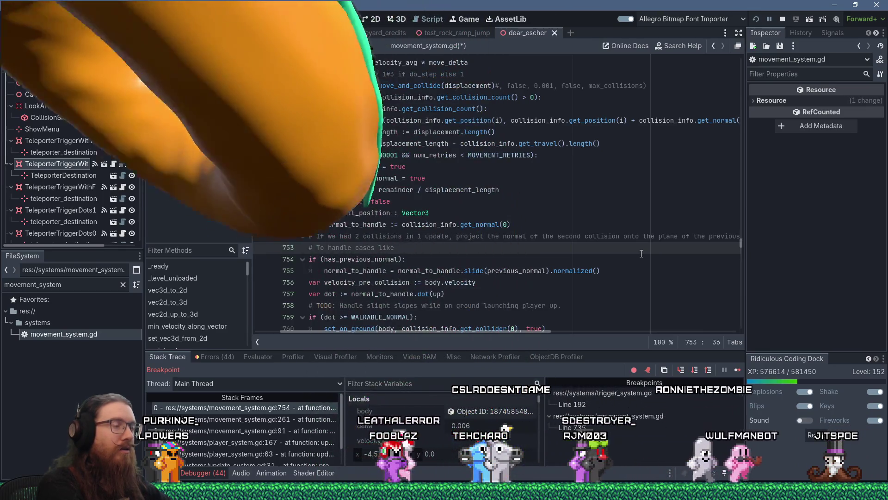
type("a")
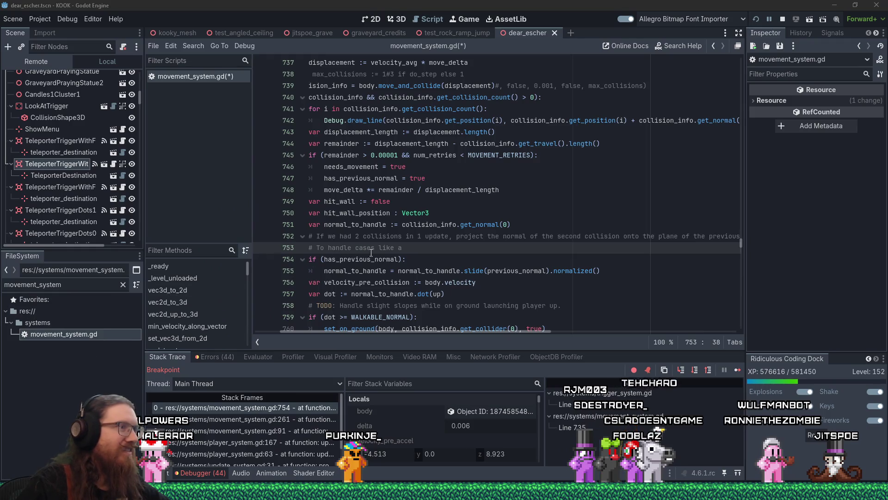
left_click(422, 258)
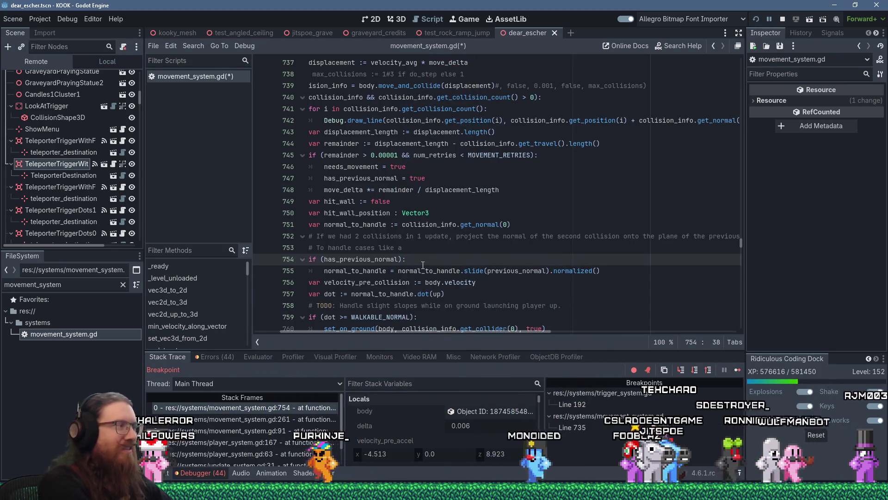
key("Down")
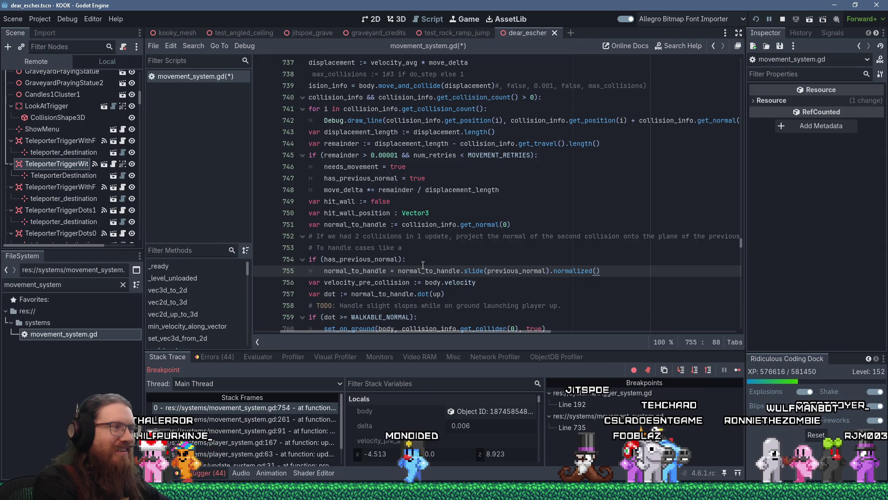
key("Up")
key("Up")
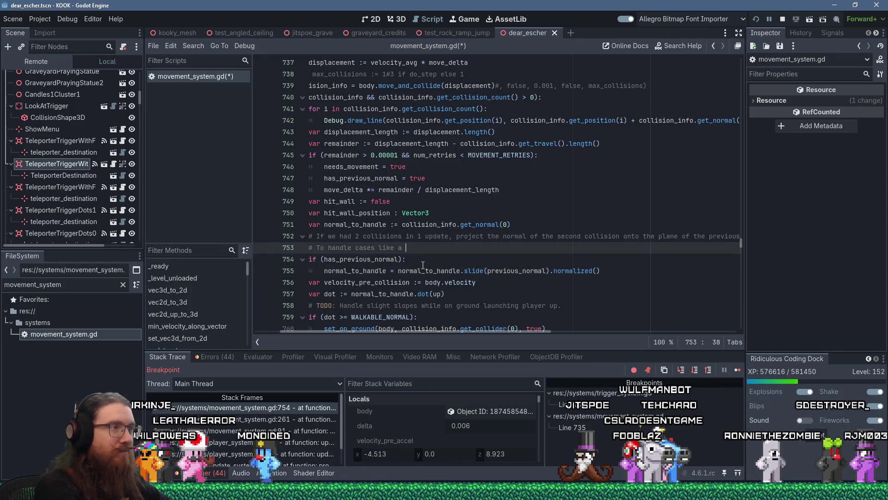
type("sl")
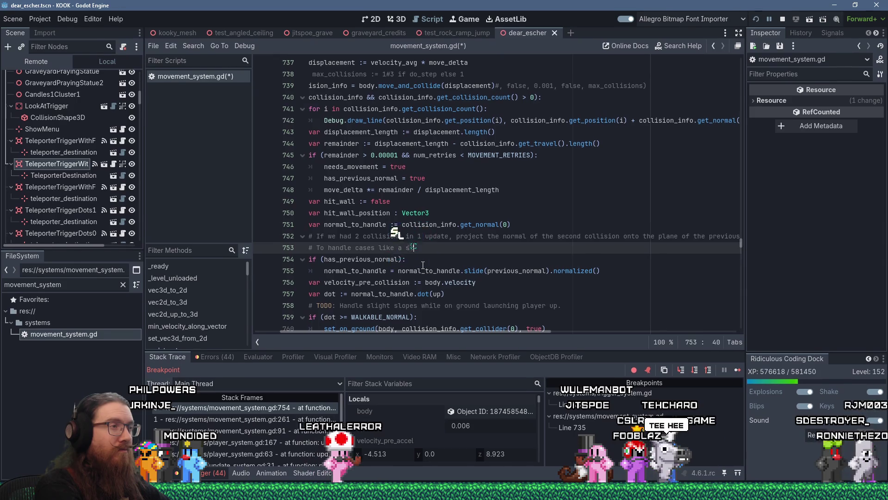
type("anted ceiling wed")
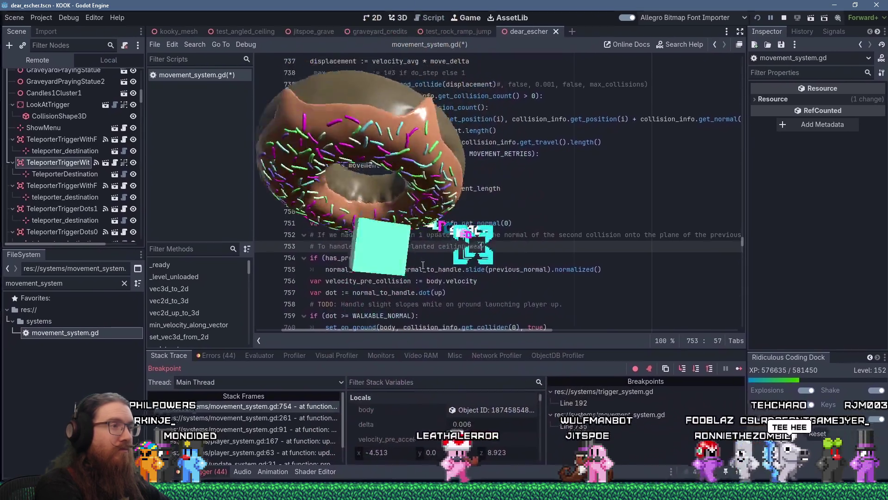
type("ging teh pla")
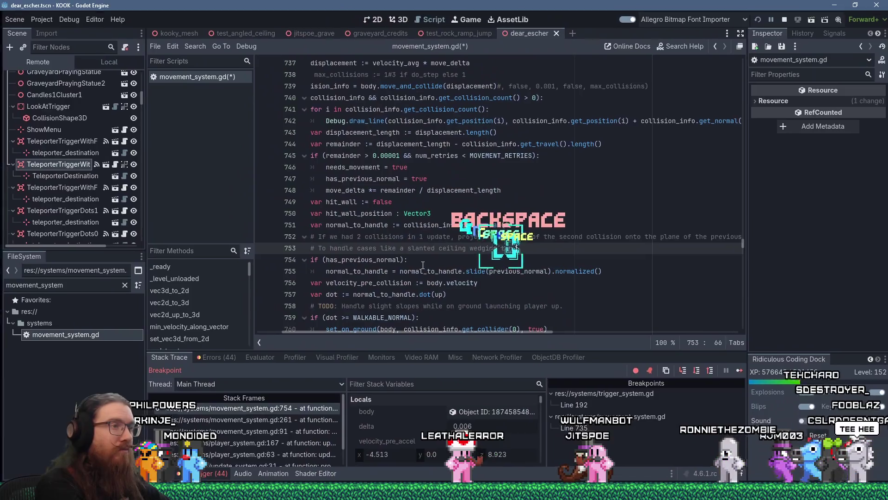
key("BackSpace")
key("BackSpace")
key("BackSpace")
type("t")
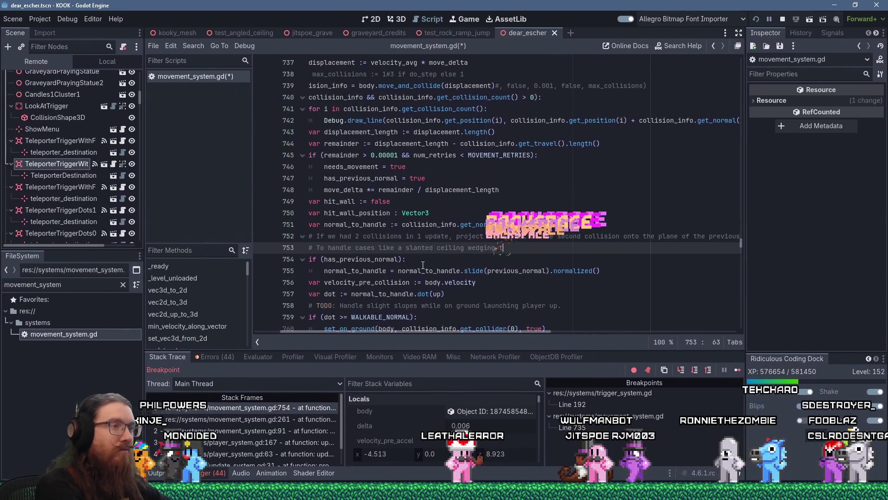
type("he player into the ground:")
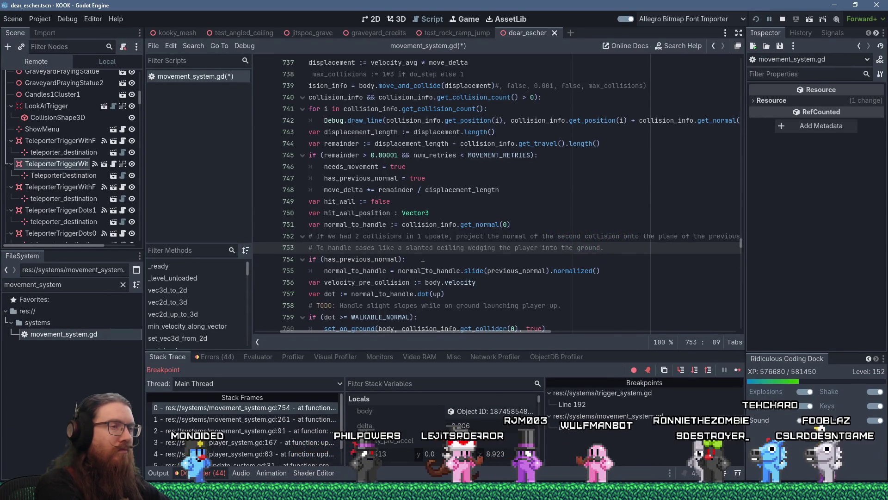
Step: Remove the trailing 'an' from the comment and save movement_system.gd
type("an")
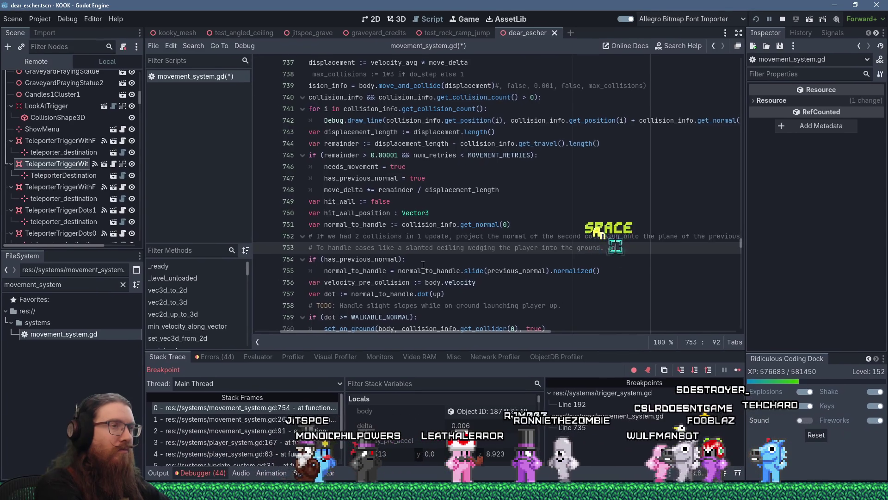
key("BackSpace")
type("n")
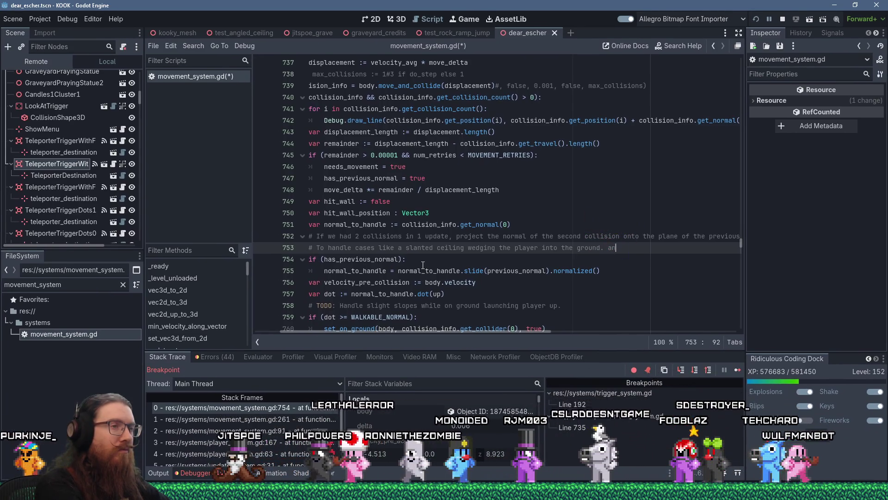
key("BackSpace")
key("BackSpace")
key("BackSpace")
key("ctrl+s")
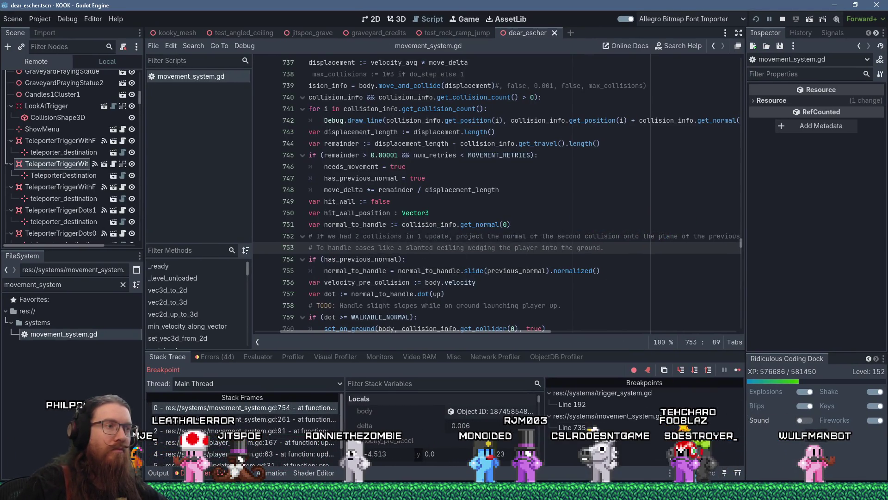
key("F12")
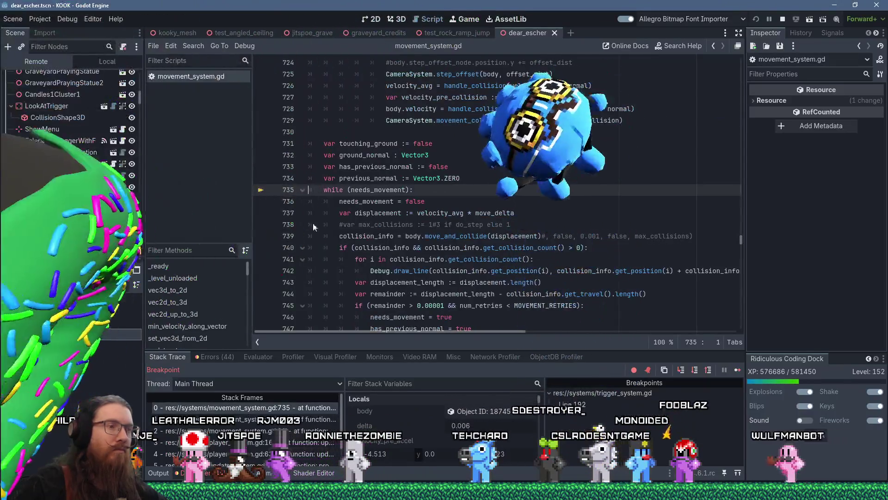
Step: Return to the editor stopped at line 735 and resume the game from the breakpoint
key("F12")
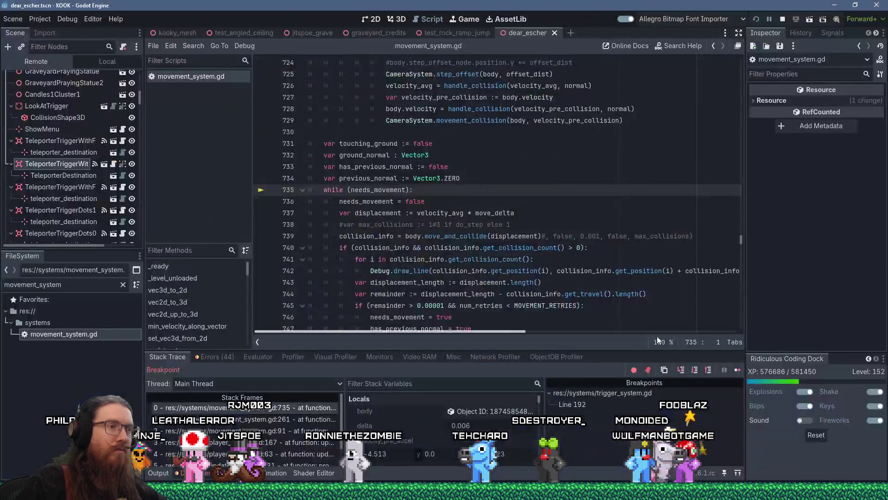
left_click(735, 371)
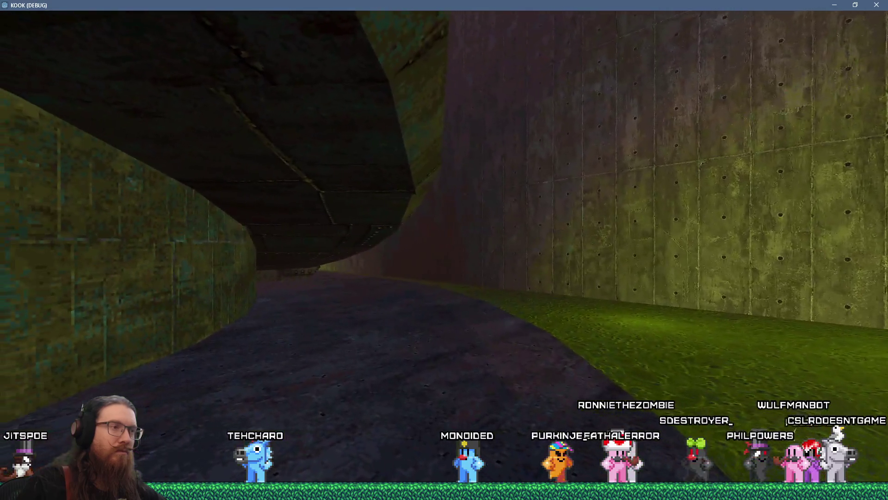
Step: Open KOOK's development console, then switch to the Paint sketch of the wedged capsule
key("grave")
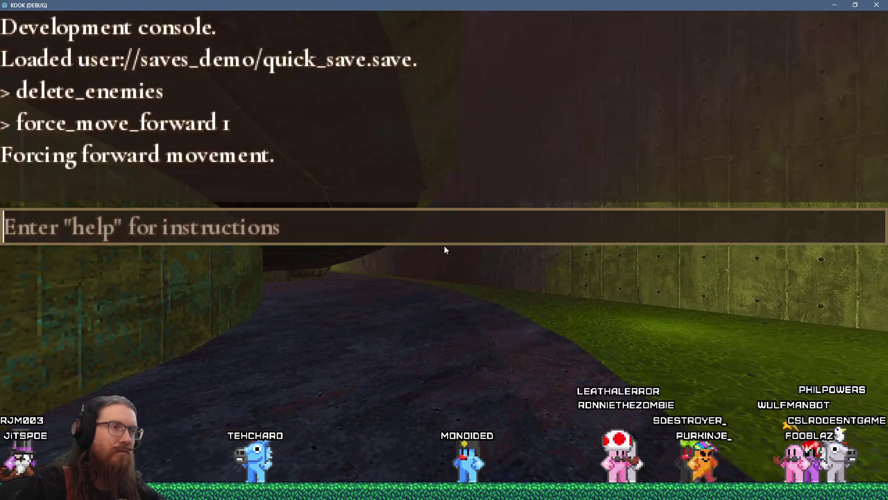
key("alt+Tab")
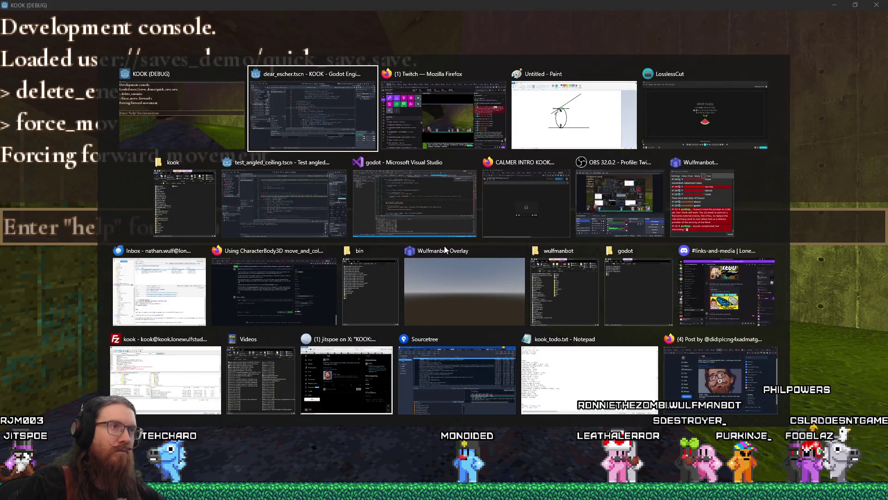
key("alt")
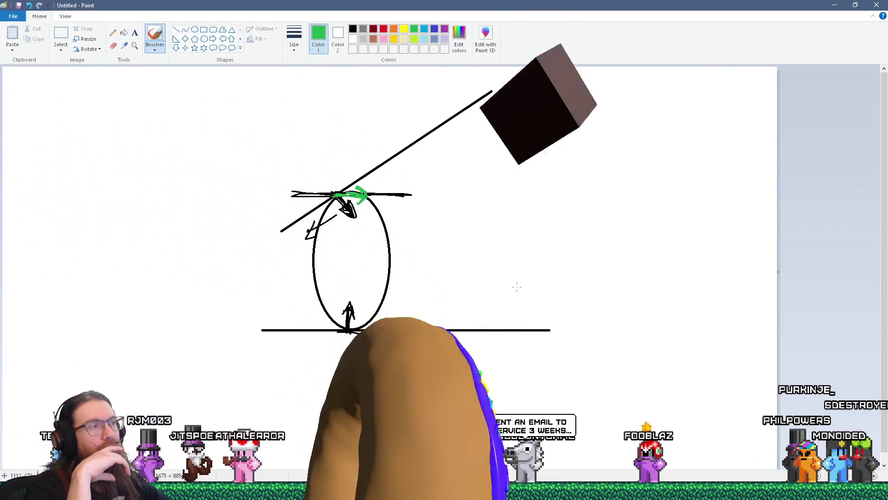
Step: Switch from Paint back to the Godot editor window
key("alt+Tab")
key("Tab")
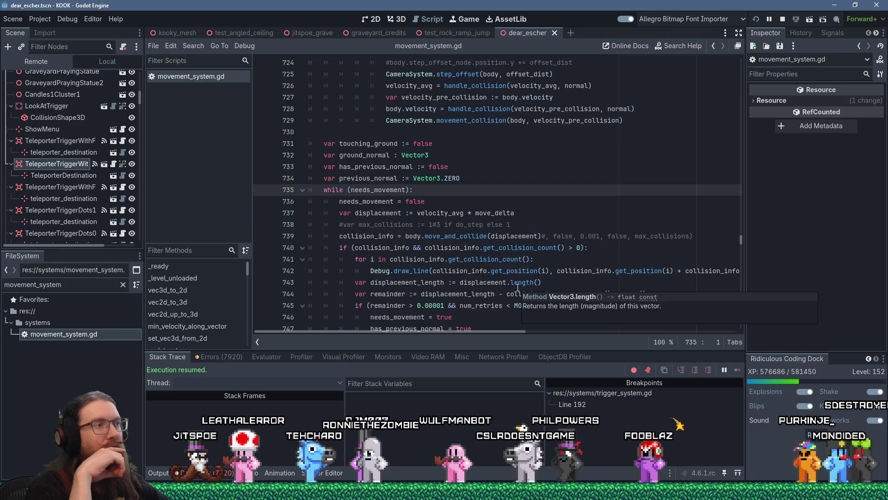
Step: Add 'if (previous_normal.dot(normal_to_handle) < 0):' on a new line after line 754
scroll(518, 287, "down", 2)
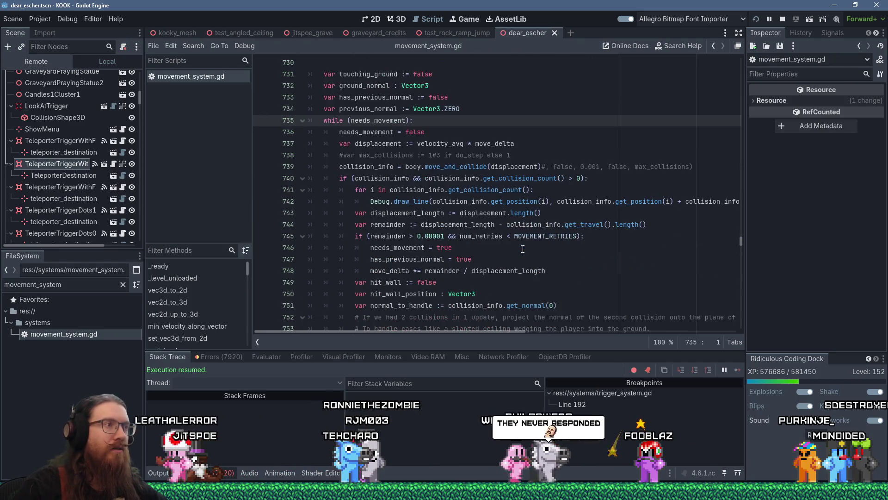
scroll(523, 249, "down", 2)
scroll(523, 249, "down", 2)
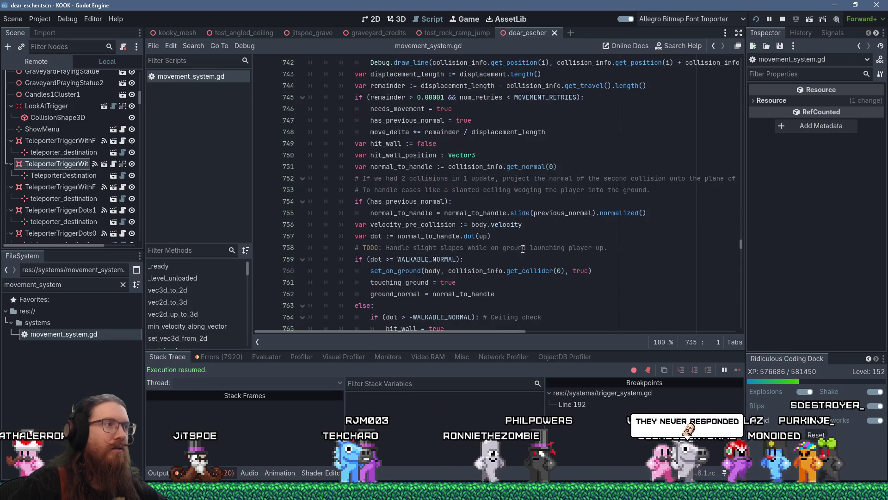
left_click(560, 202)
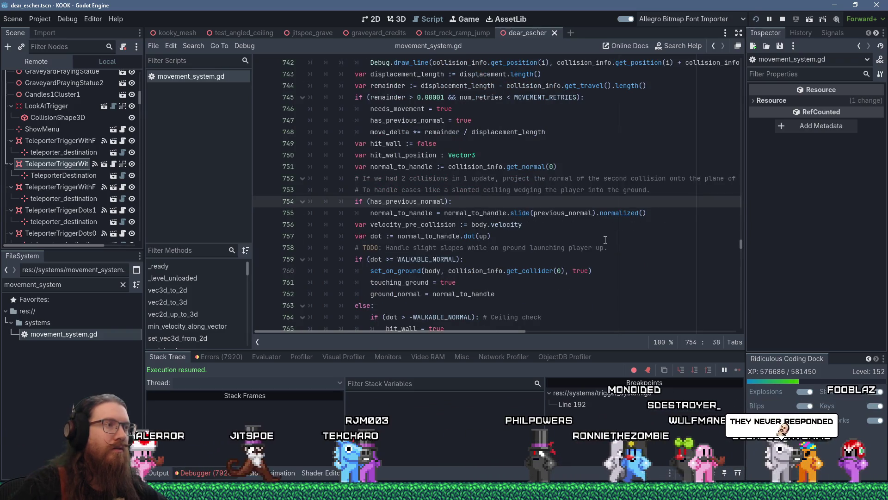
key("Return")
type("(pre")
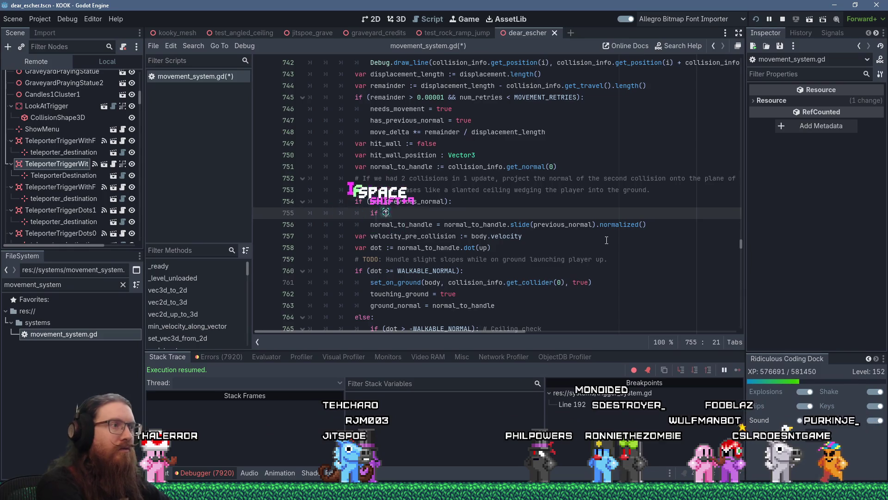
type("vious_normal.d")
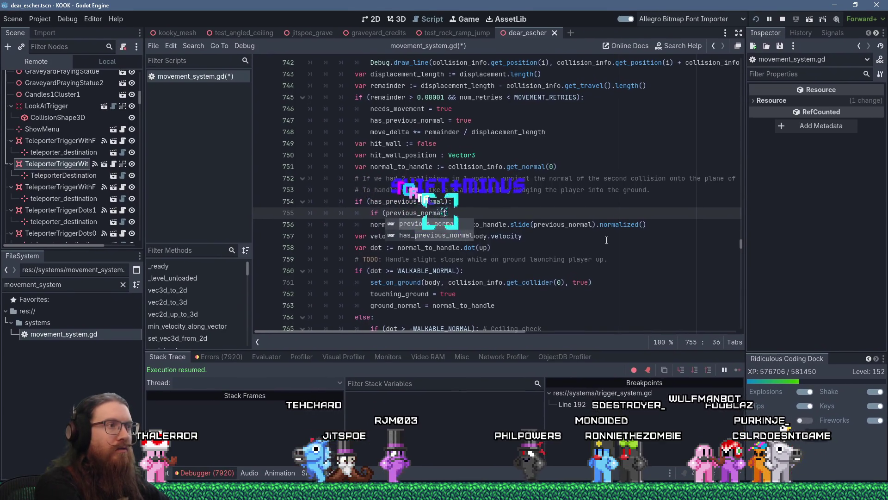
type("ot(nor")
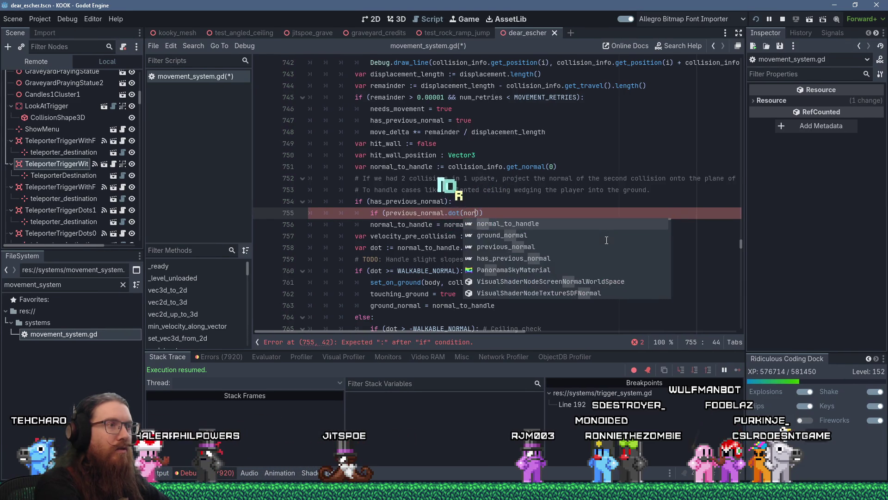
key("Return")
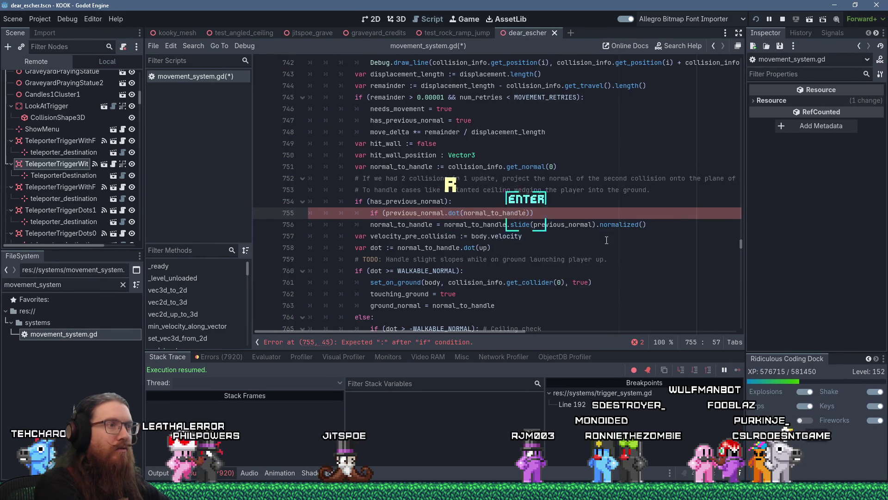
key("Left")
type("< 0")
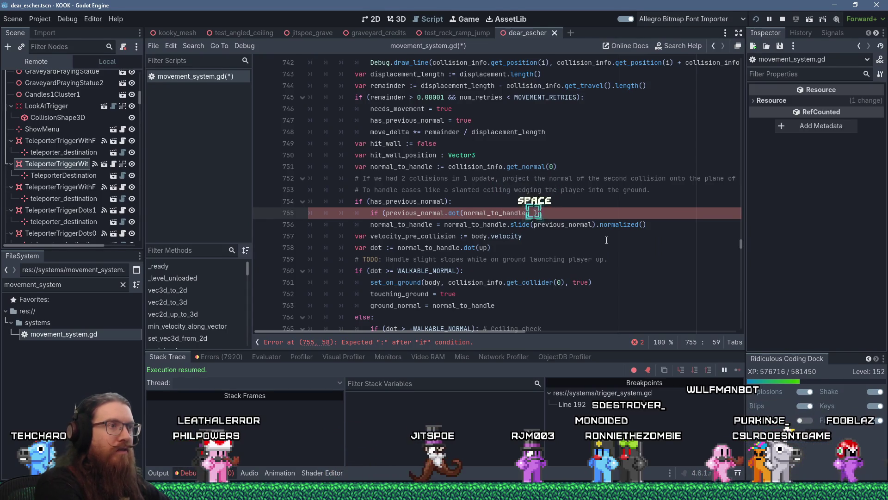
key("Right")
type(":")
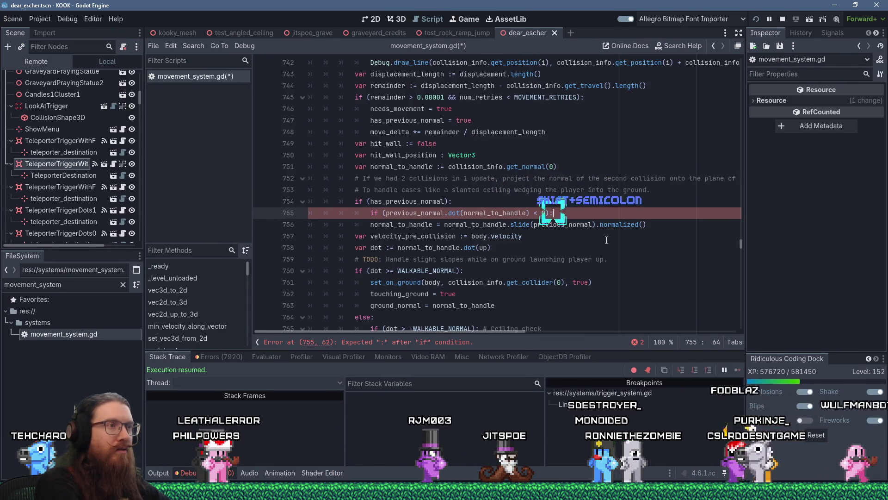
Step: Indent the slide line under the new condition and insert a blank line above the check
key("Down")
key("Tab")
key("BackSpace")
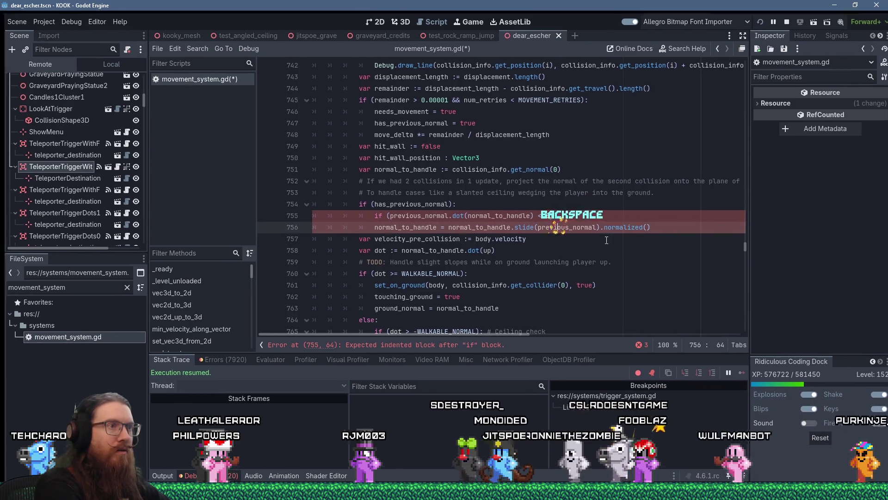
key("Home")
key("Tab")
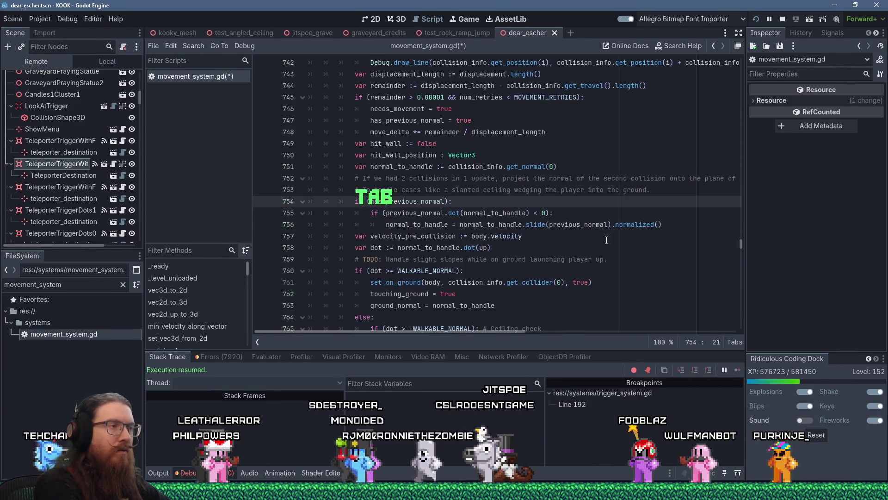
key("ctrl+shift+Return")
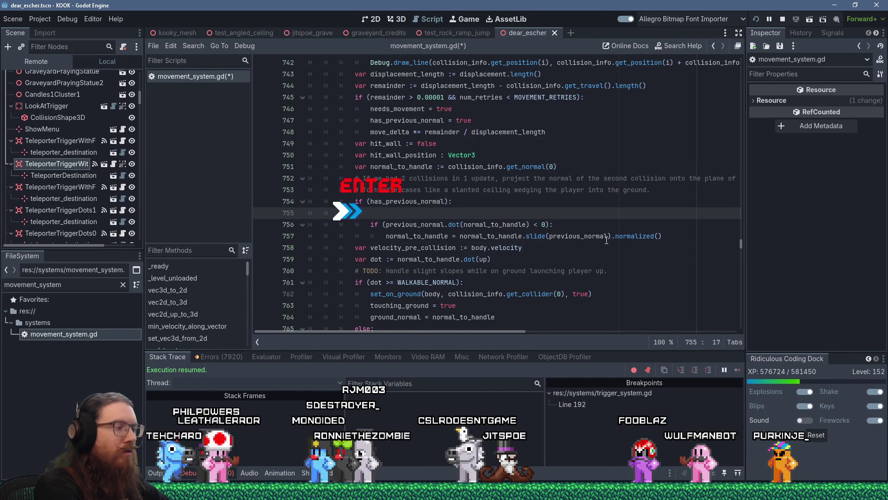
Step: Write a comment: slide only when a normal goes into the previous normal; flat-to-ramp is OK
type("# Only do it if a ")
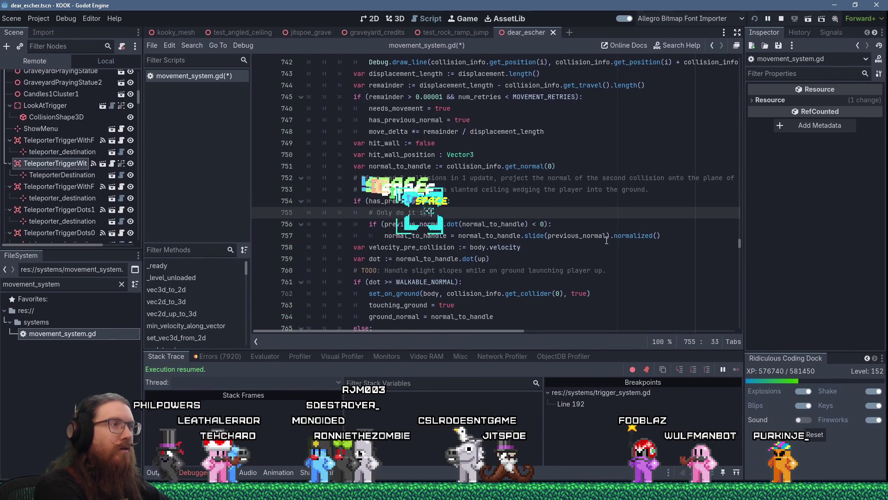
type("normal is facing")
type("into the previous normal")
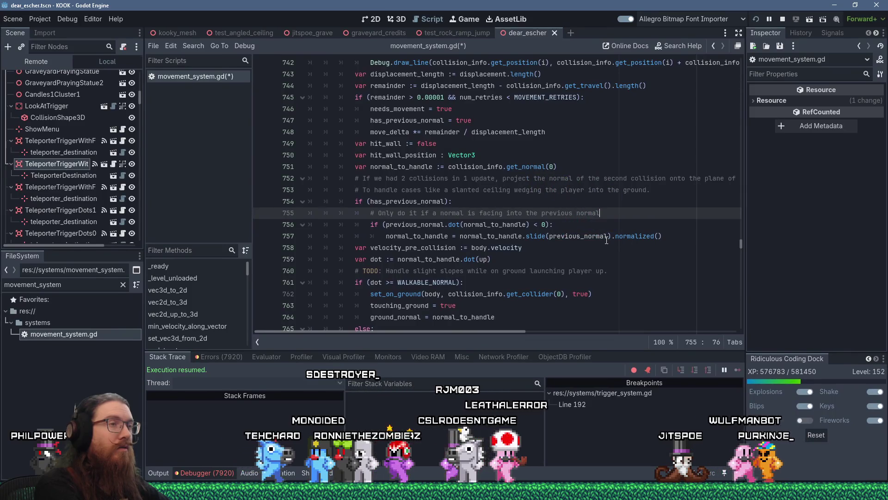
type(".")
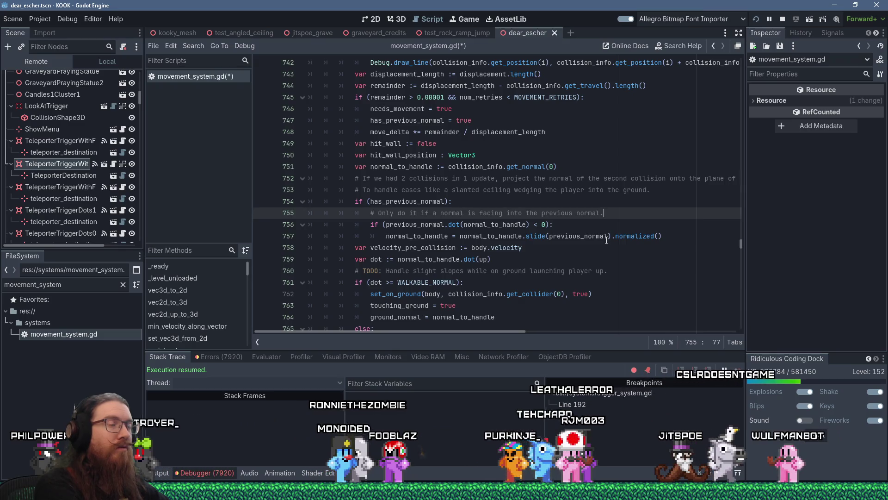
type("  Going fl")
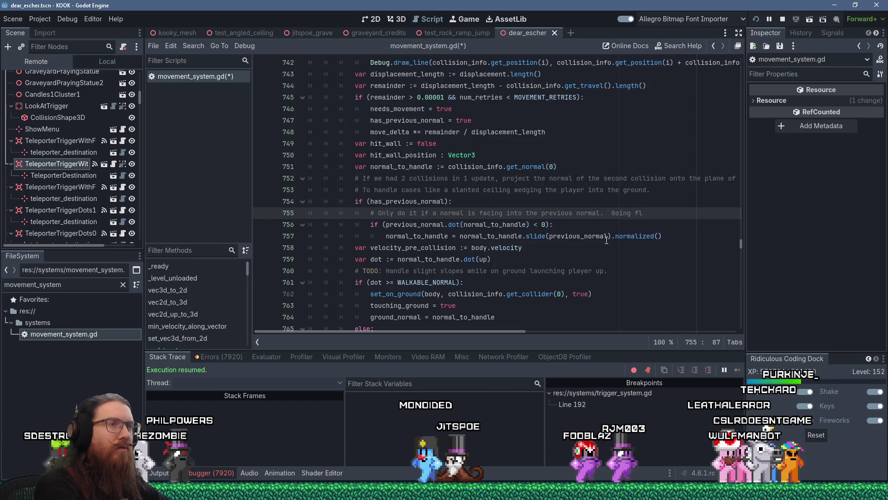
type("at to ra")
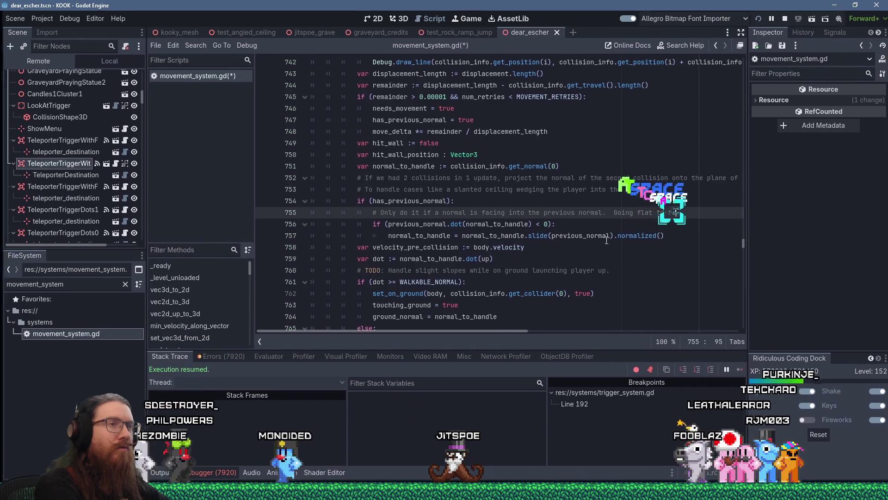
type("mp is K, but going")
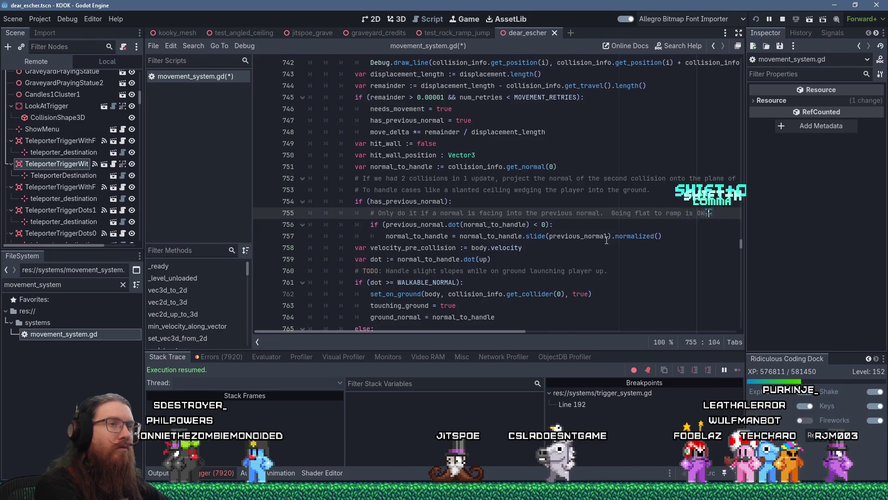
key("BackSpace")
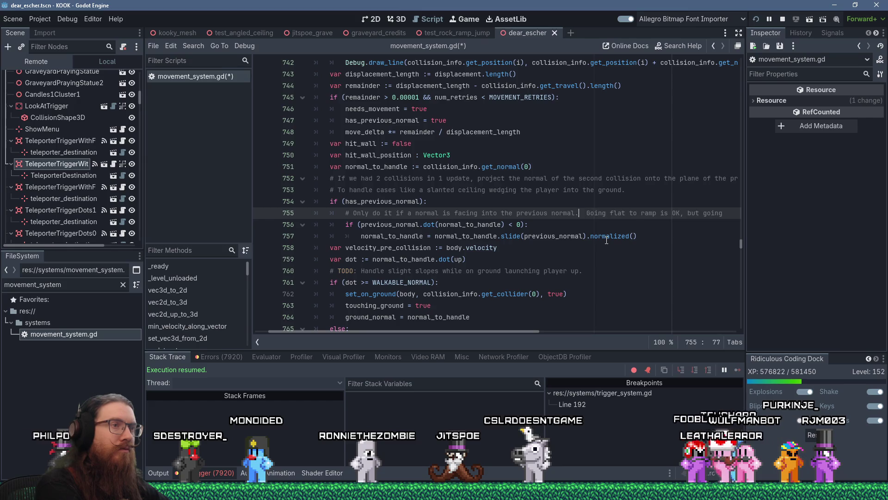
Step: Add the comment line 'floor to ceiling should avoid getting stuck' and save movement_system.gd
key("Return")
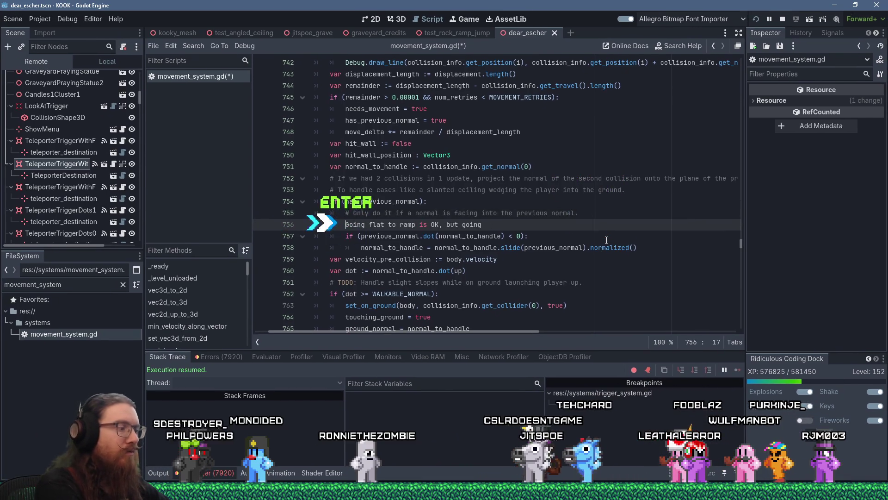
type("#")
key("End")
type("fl")
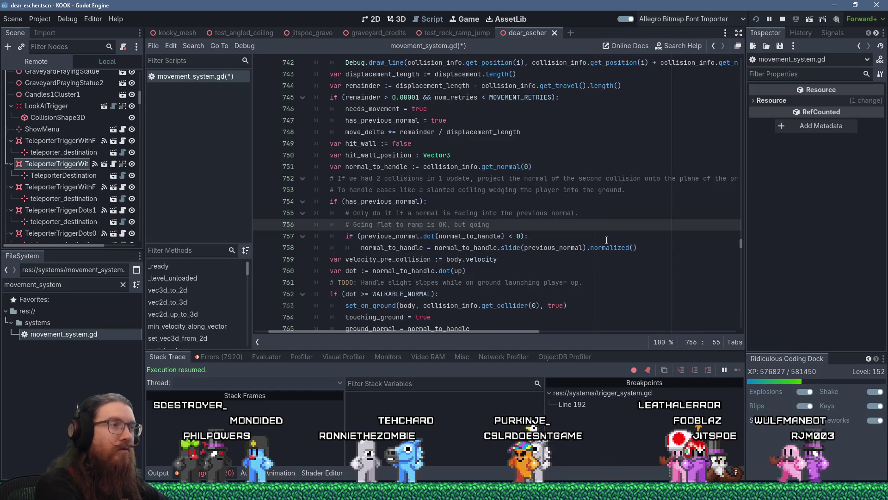
type("oor to ceiling")
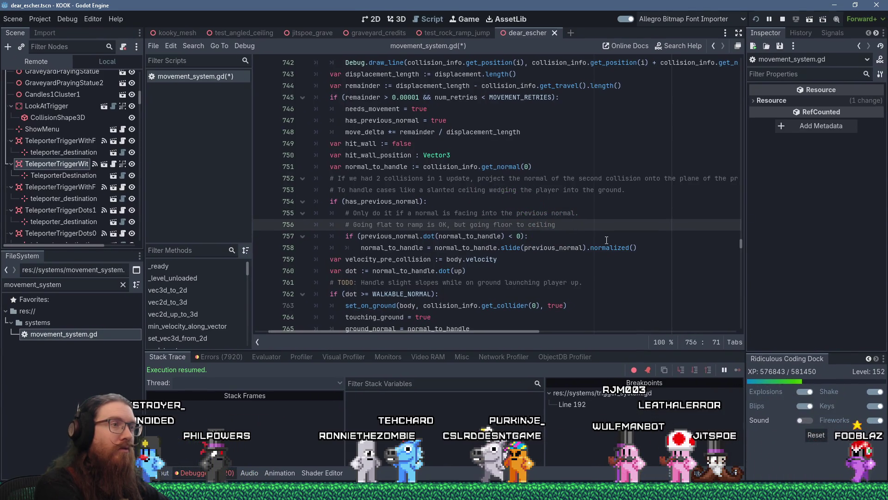
type(" should avoid ")
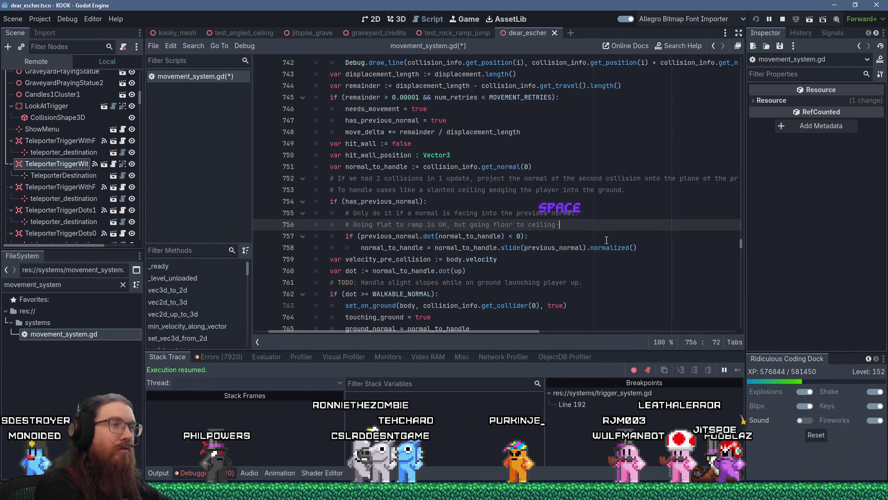
type("getting stuck")
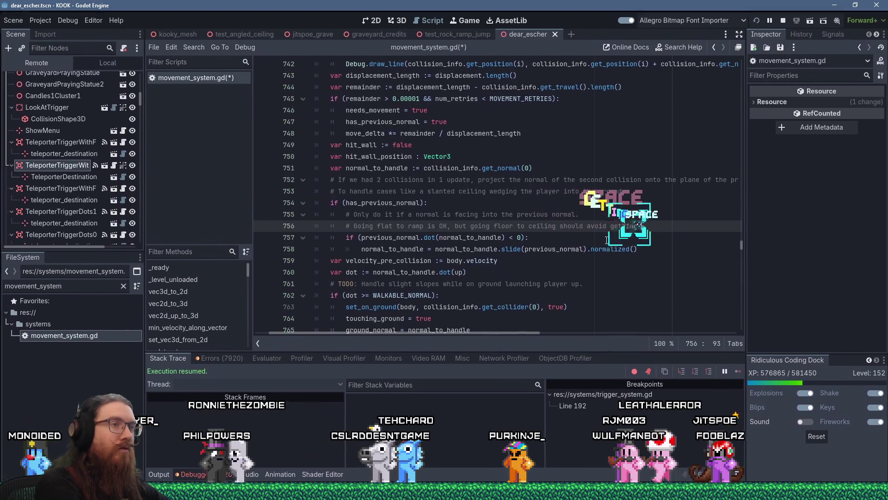
key("ctrl+s")
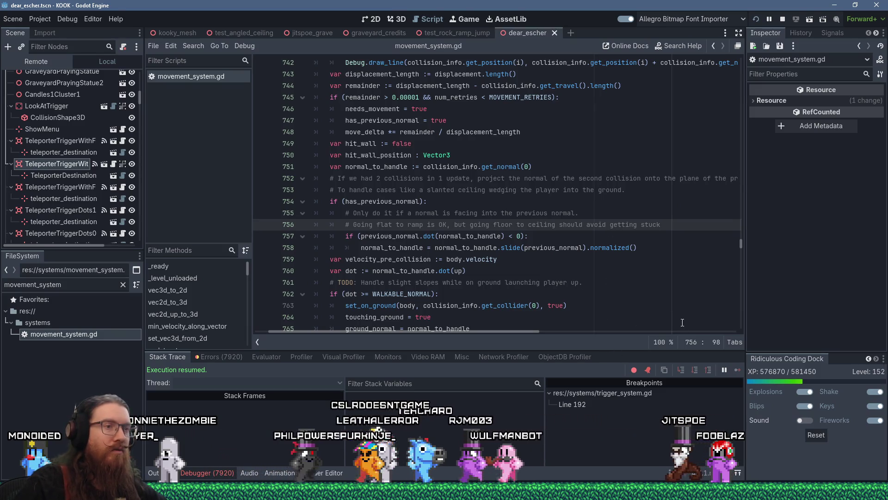
Step: Close KOOK's dev console and walk the player under the slanted mossy overhang toward the concrete wall
key("alt+Tab")
key("grave")
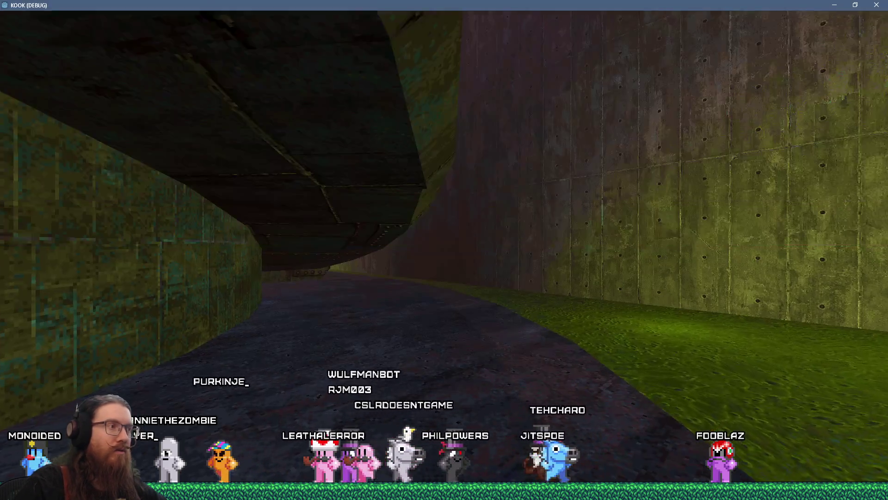
key("w")
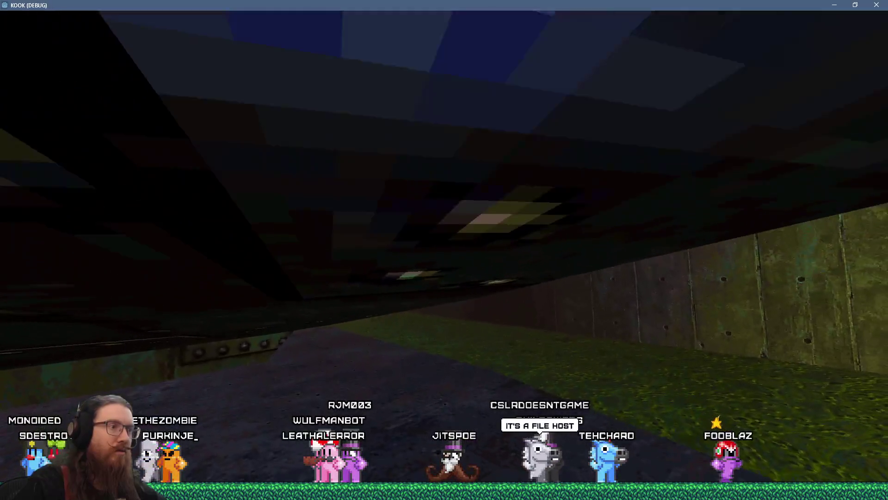
key("w")
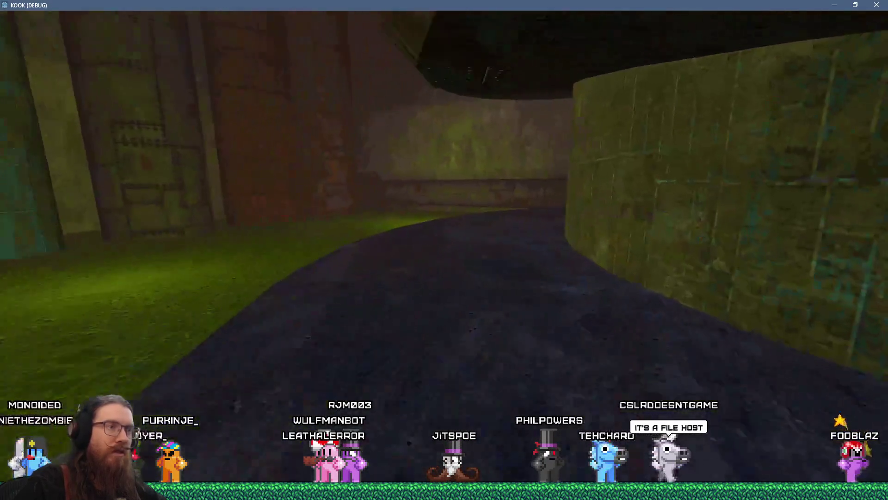
key("w")
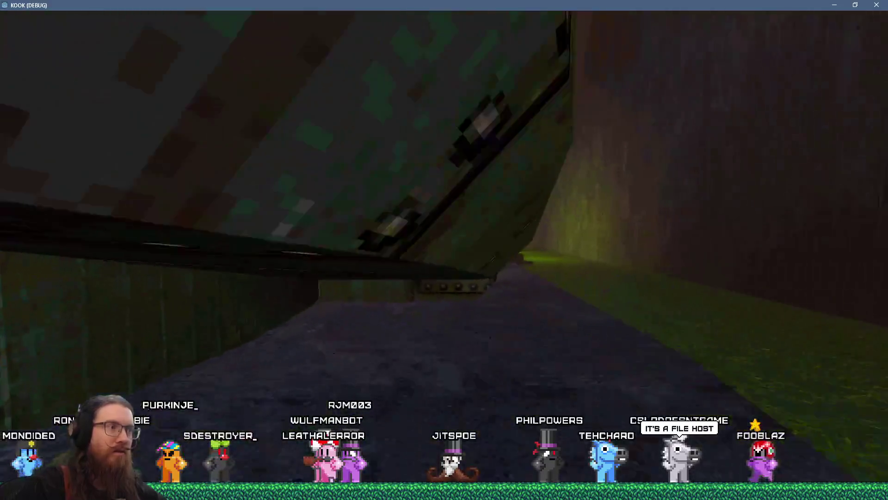
key("w")
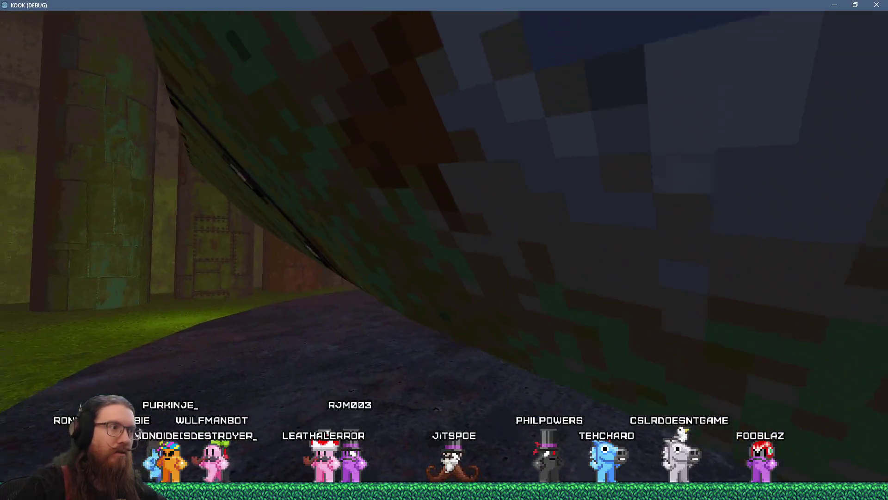
key("w")
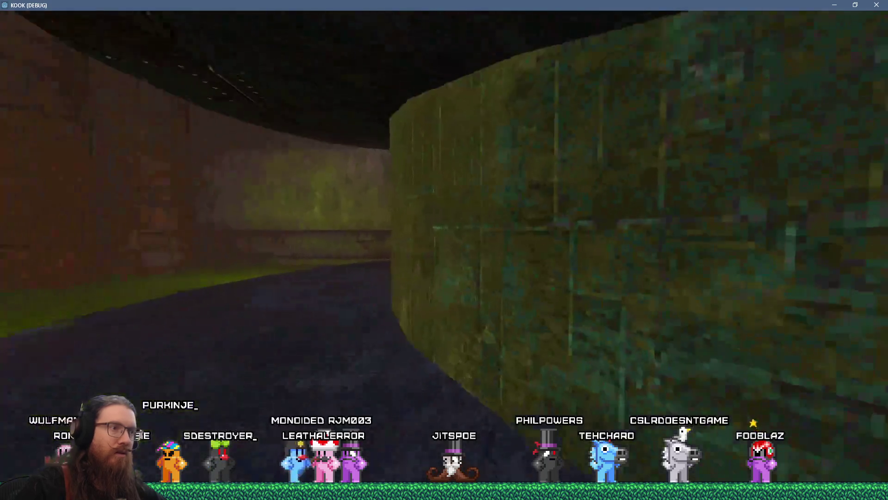
key("w")
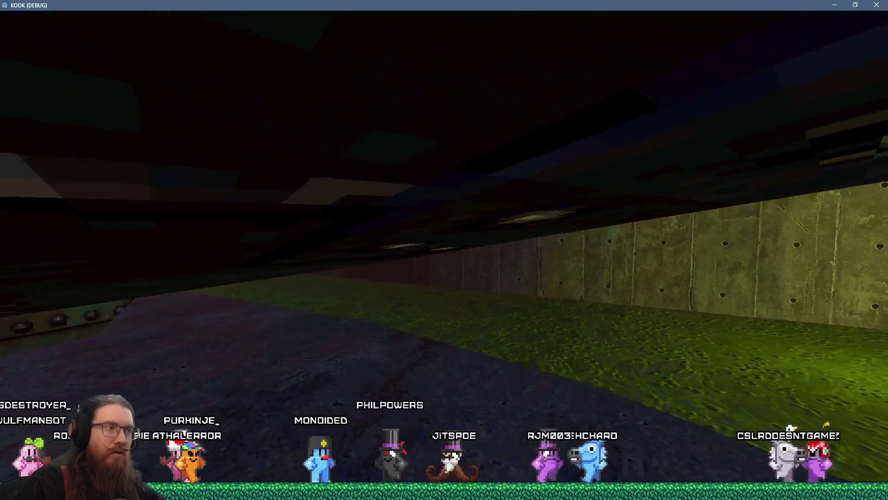
key("alt+Tab")
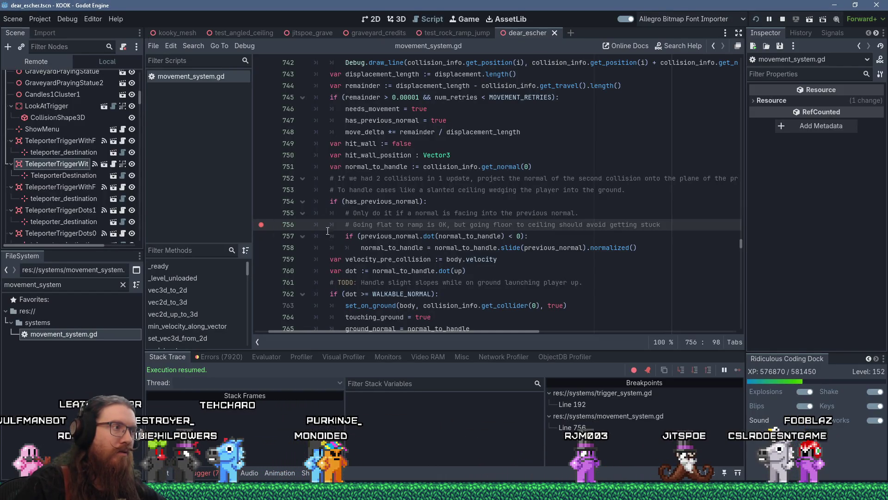
Step: Set a breakpoint on the has_previous_normal check at line 754
left_click(262, 202)
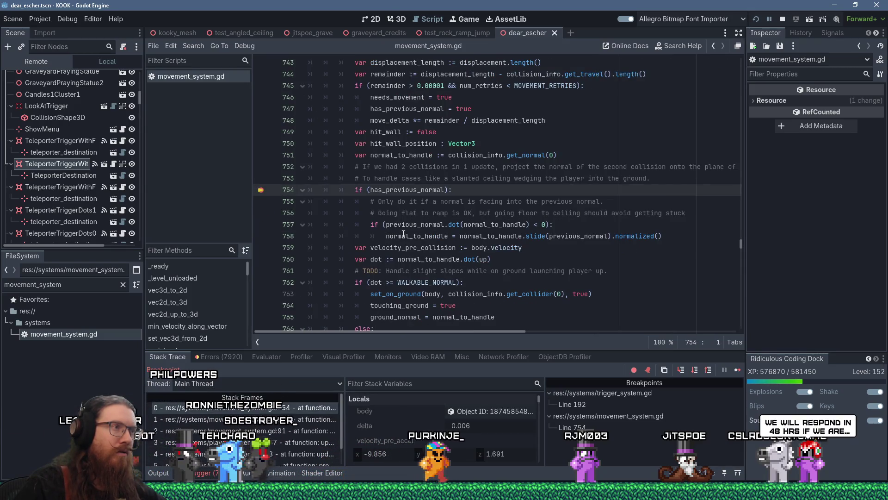
scroll(403, 233, "up", 3)
scroll(403, 233, "down", 6)
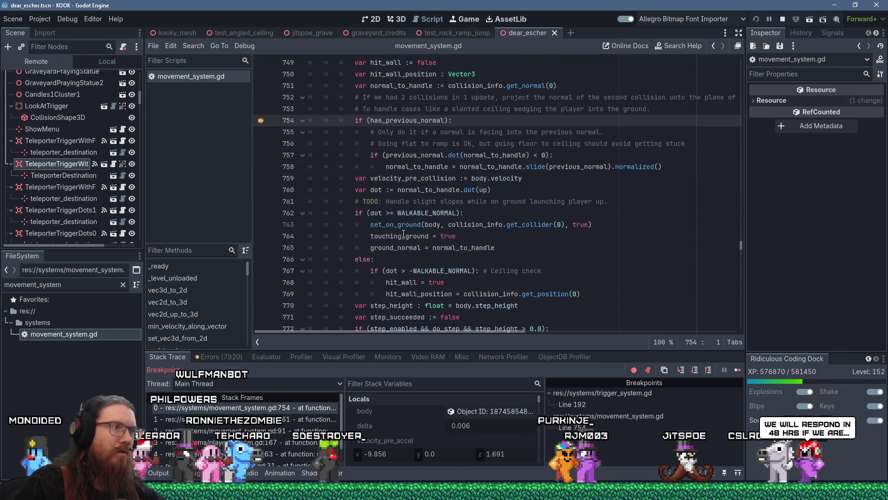
scroll(278, 162, "up", 2)
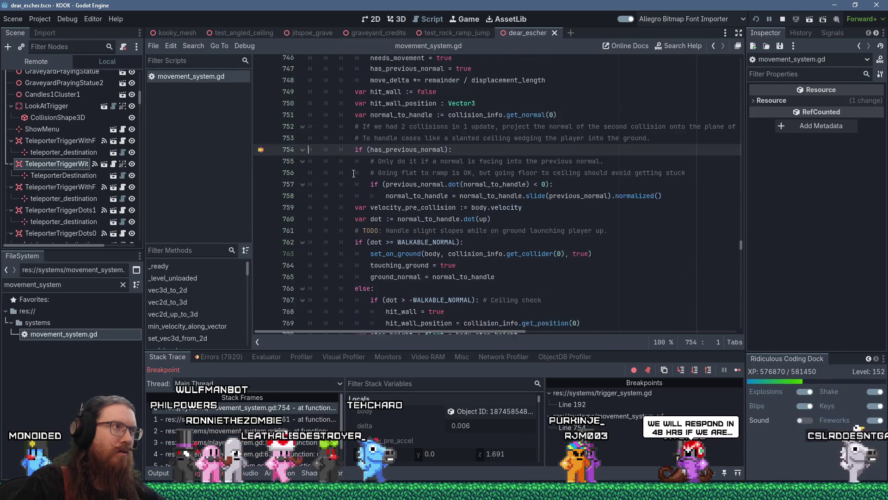
scroll(430, 209, "up", 4)
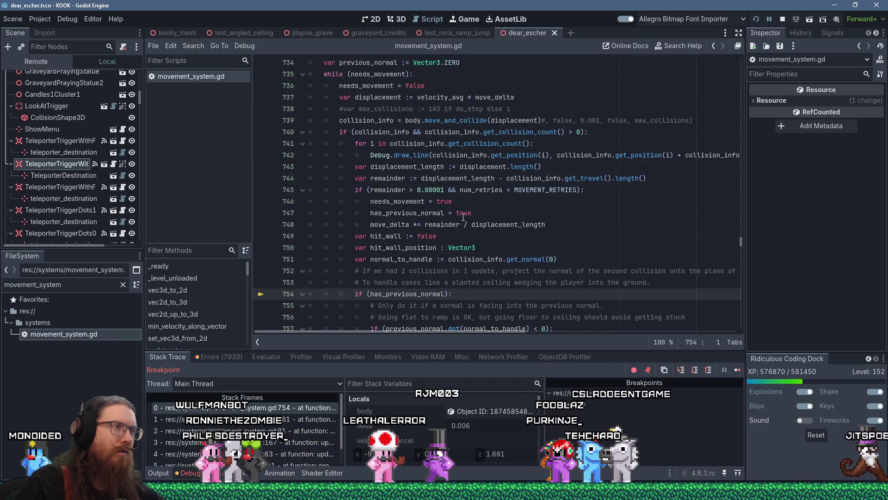
Step: Inspect has_previous_normal on line 747 and the checks through line 757, confirming it is true
left_click(408, 213)
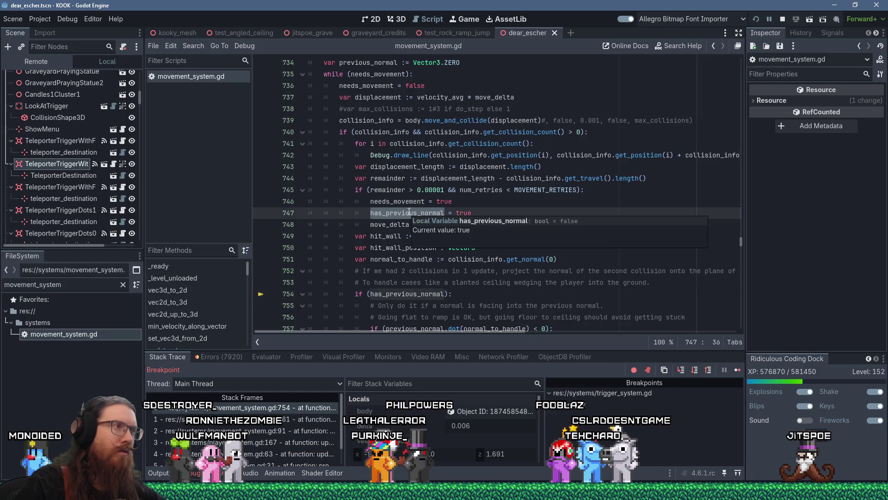
left_click(440, 190)
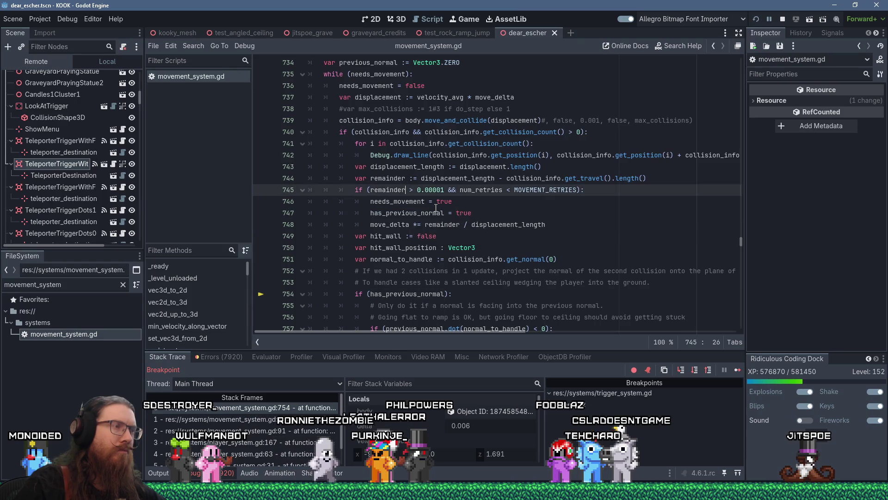
scroll(441, 212, "up", 1)
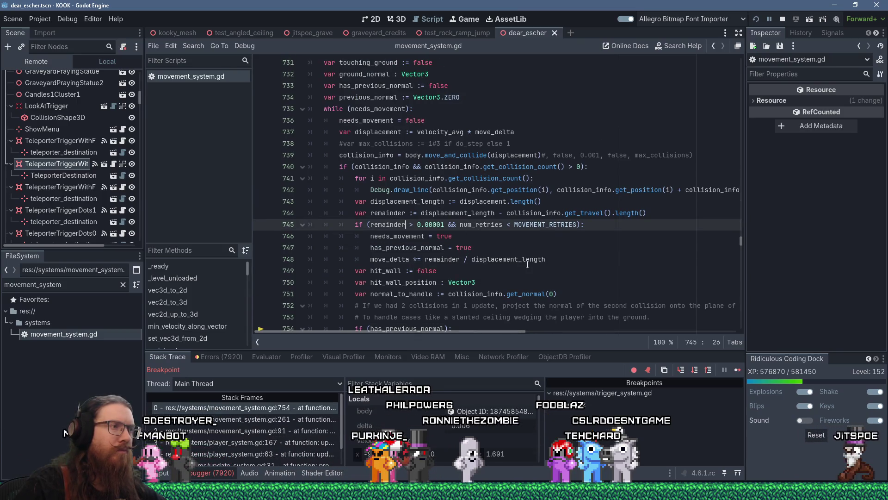
mouse_move(527, 265)
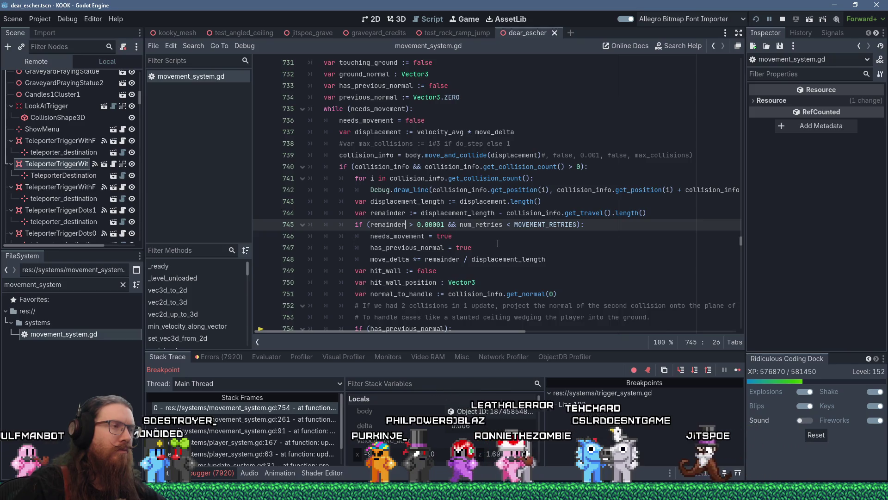
scroll(481, 241, "down", 1)
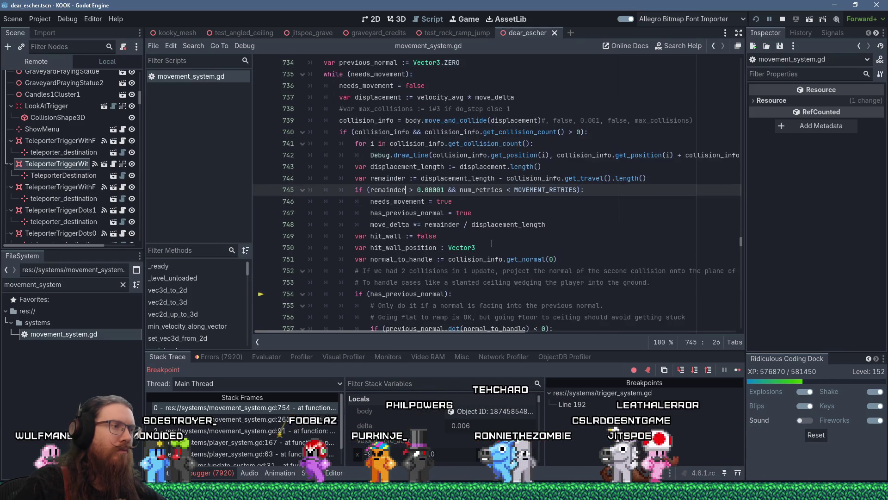
scroll(465, 238, "down", 2)
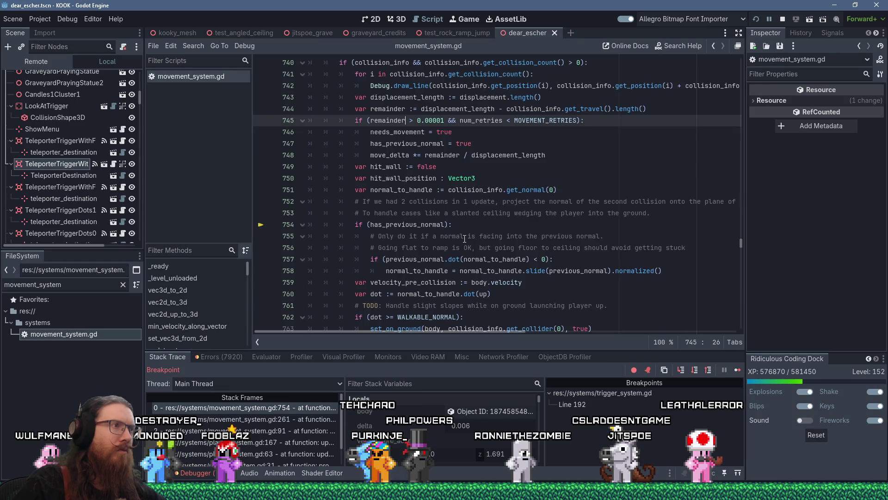
left_click(417, 144)
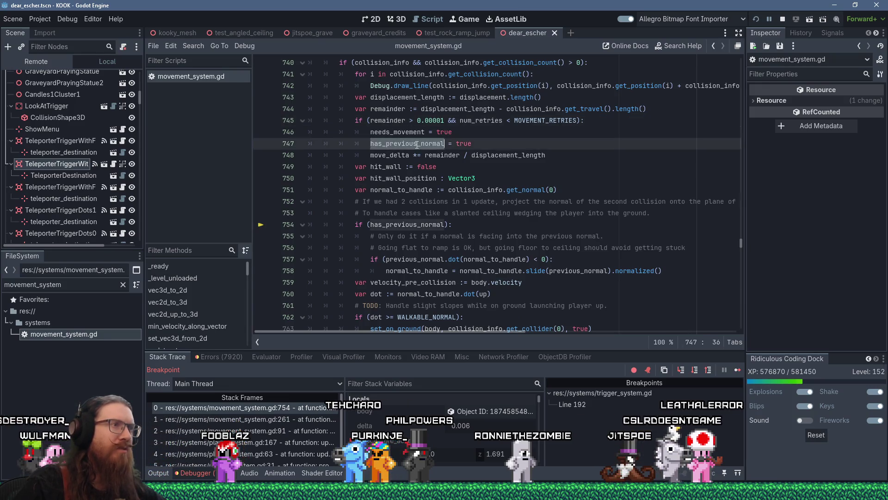
left_click(407, 225)
left_click(387, 259)
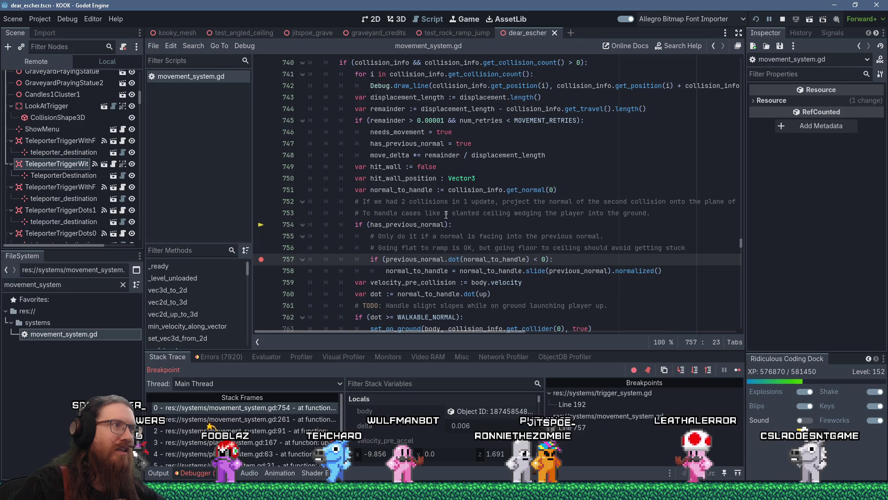
Step: Check that previous_normal reads (0.0, 0.0, 0.0) at line 757, then return to line 754
scroll(446, 215, "up", 1)
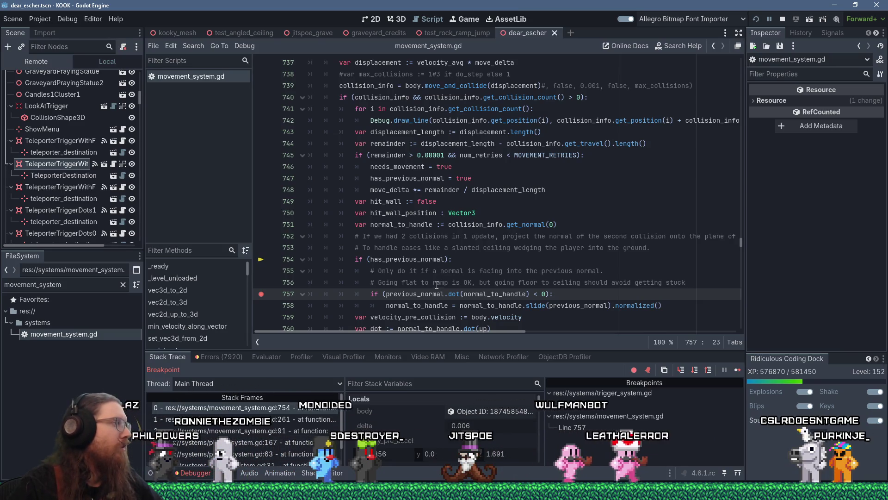
mouse_move(438, 291)
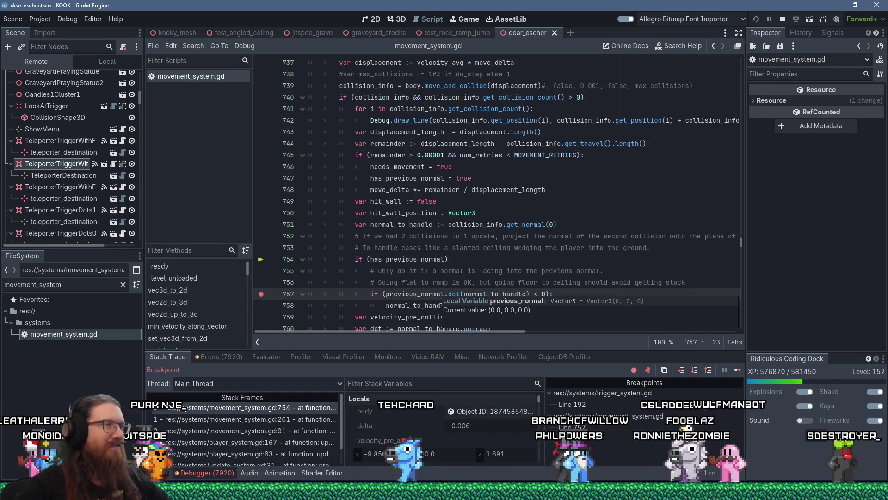
left_click(417, 259)
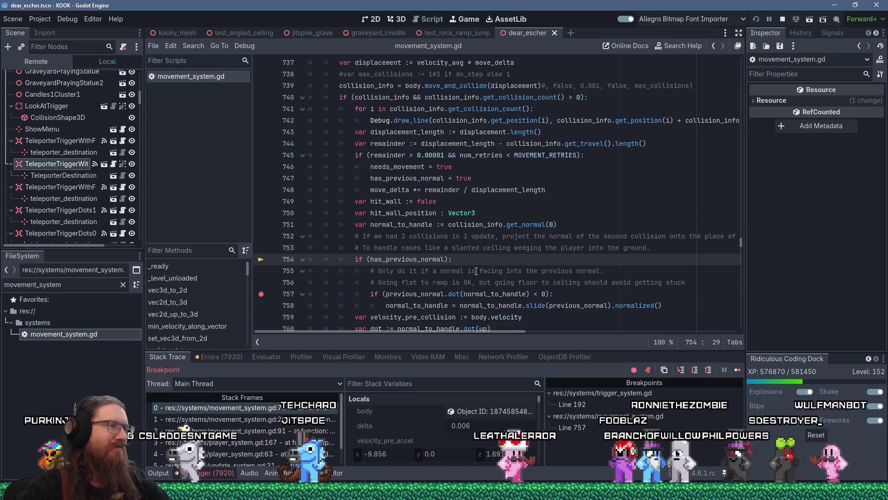
scroll(476, 272, "down", 2)
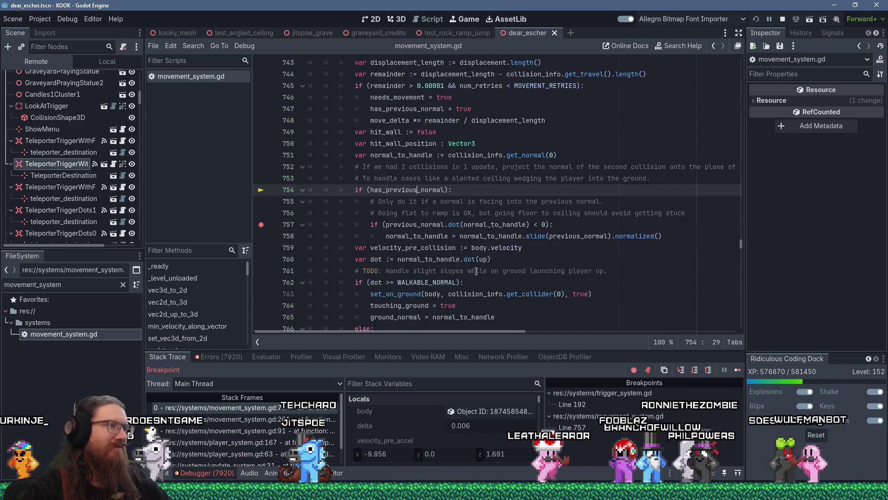
left_click(443, 237)
mouse_move(496, 300)
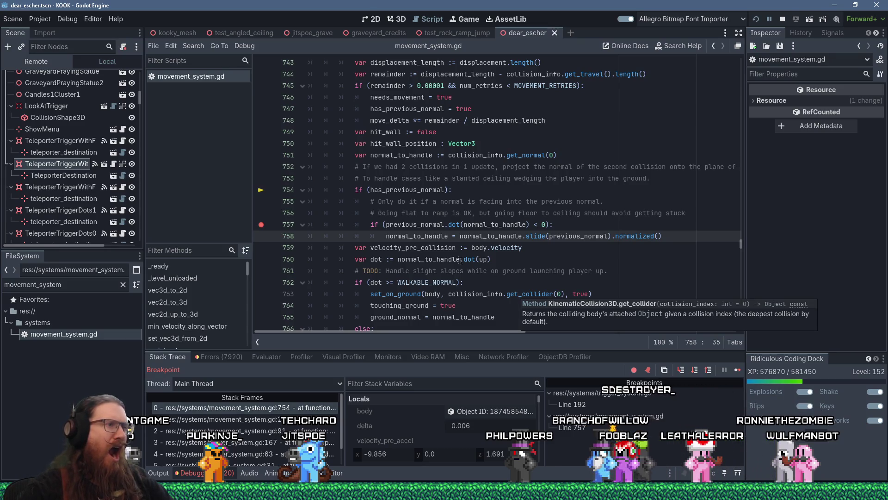
mouse_move(437, 225)
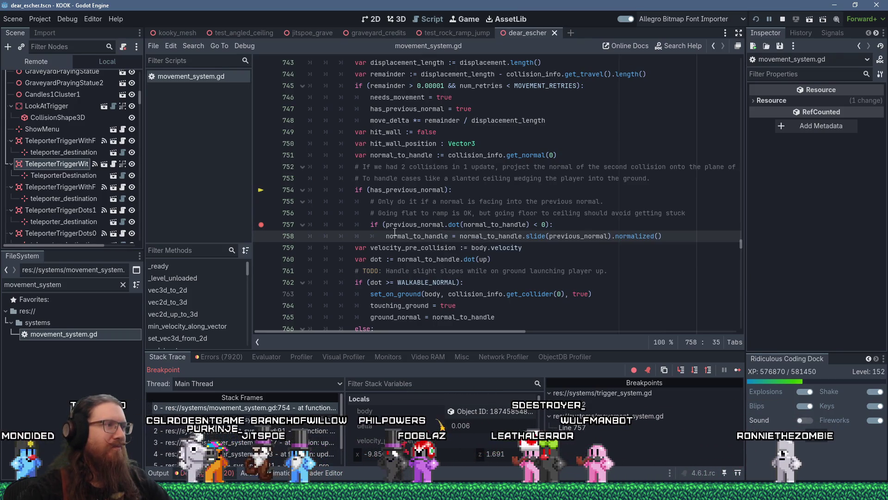
mouse_move(394, 232)
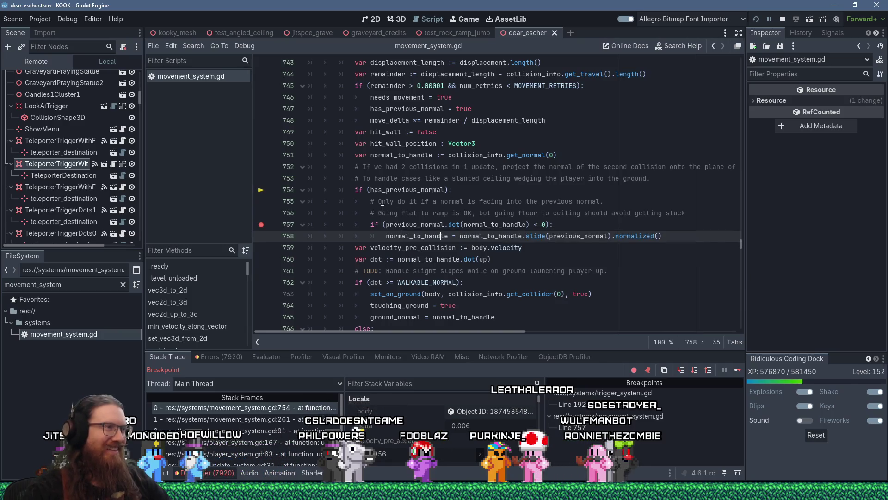
double_click(415, 225)
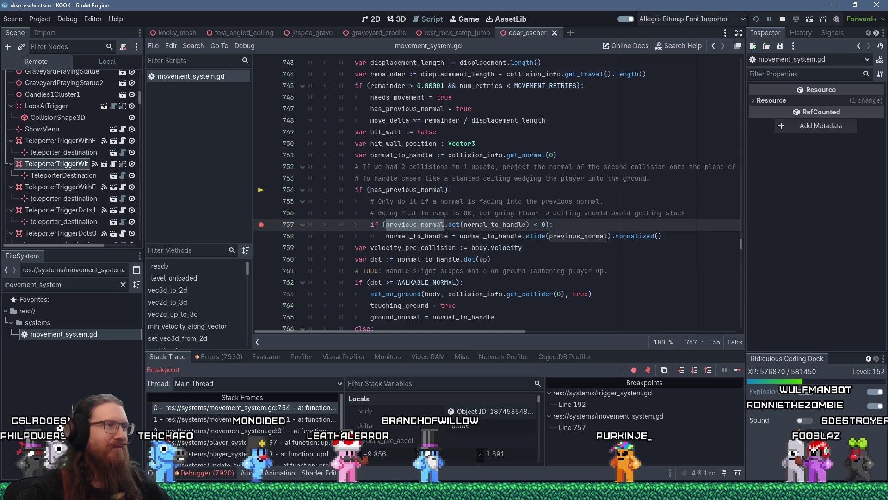
left_click(447, 225)
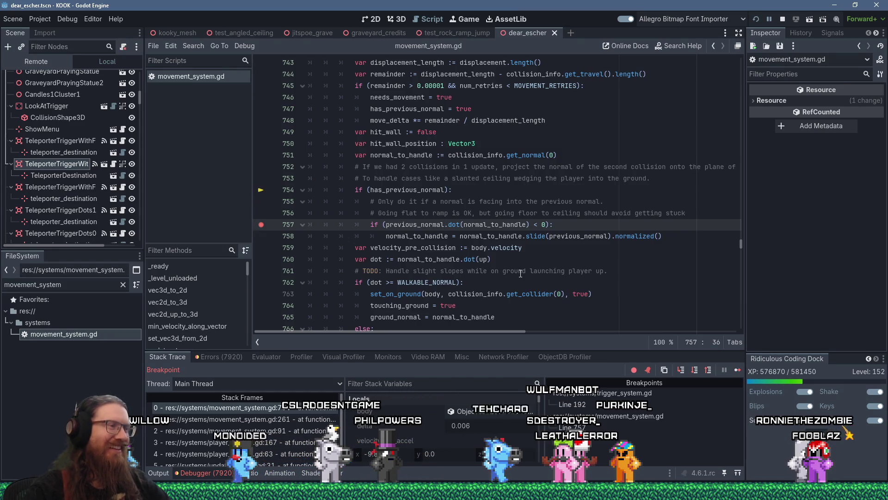
scroll(520, 274, "up", 1)
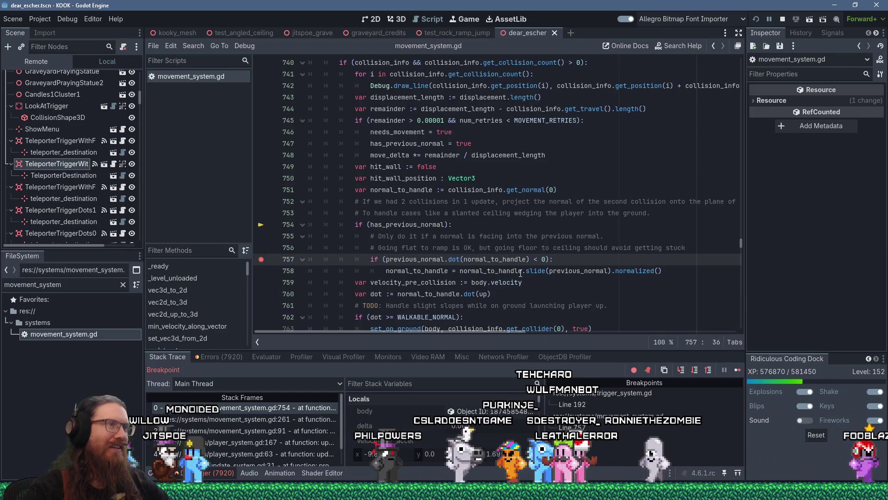
Step: Set a breakpoint on line 747, resume the game, and check normal_to_handle's current value
left_click(420, 132)
key("Down")
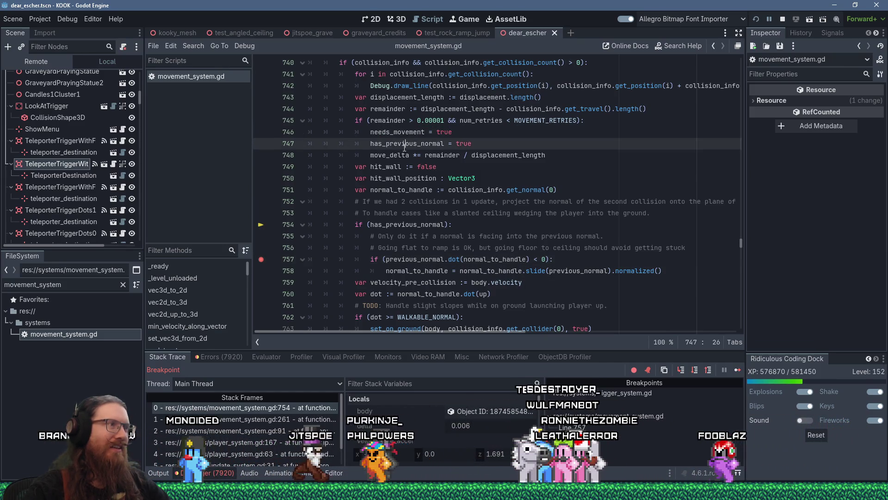
left_click(737, 370)
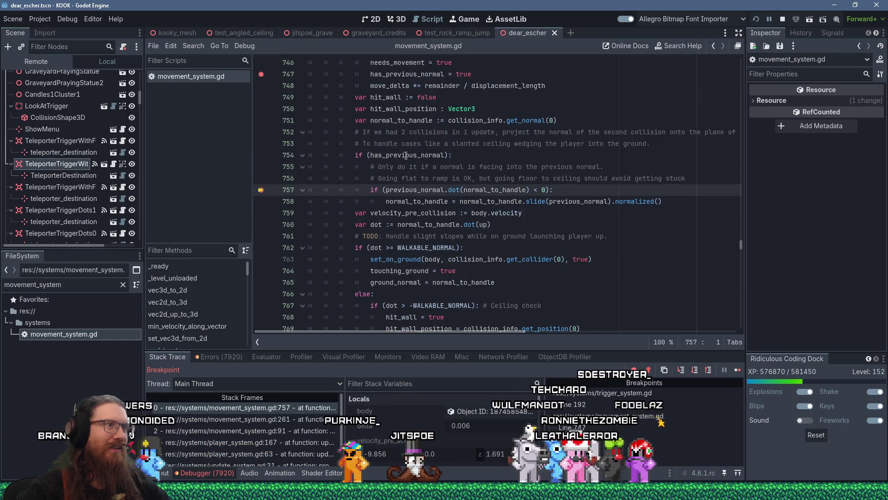
mouse_move(406, 156)
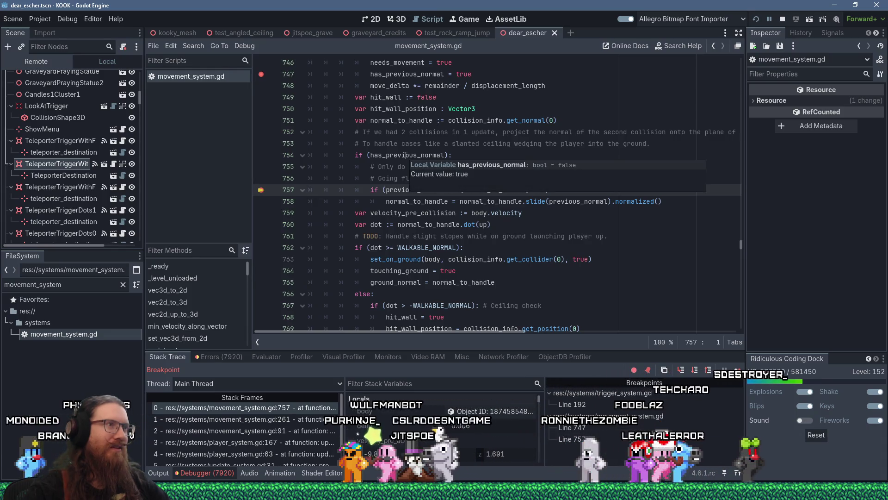
scroll(356, 207, "up", 1)
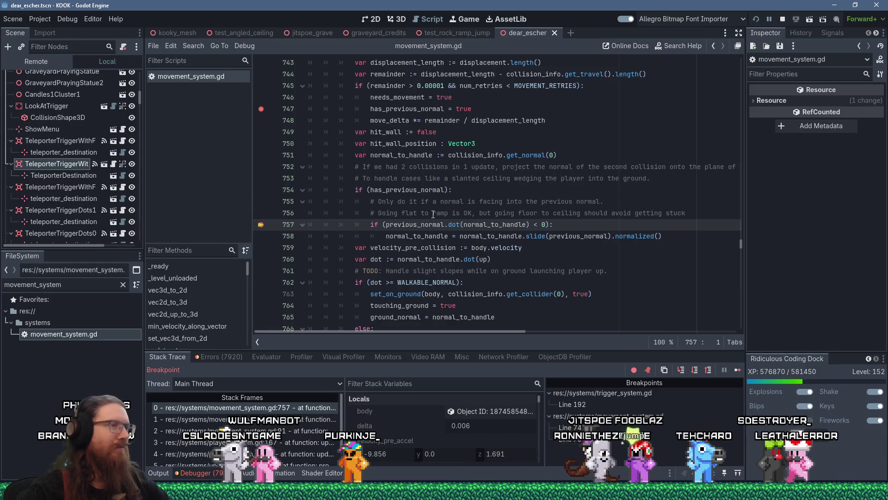
scroll(500, 262, "up", 1)
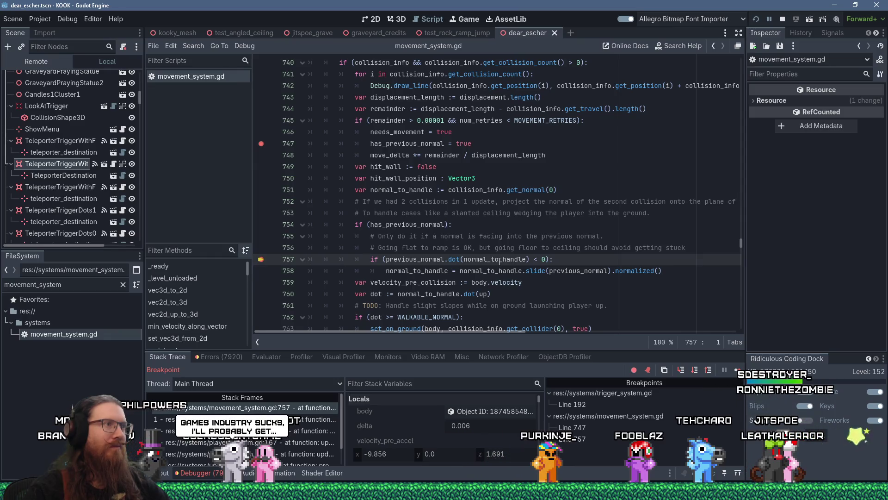
double_click(500, 262)
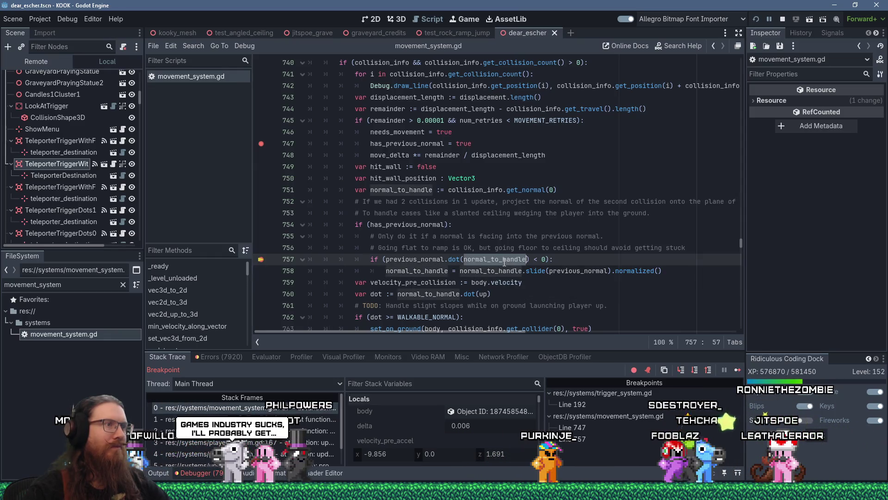
mouse_move(504, 260)
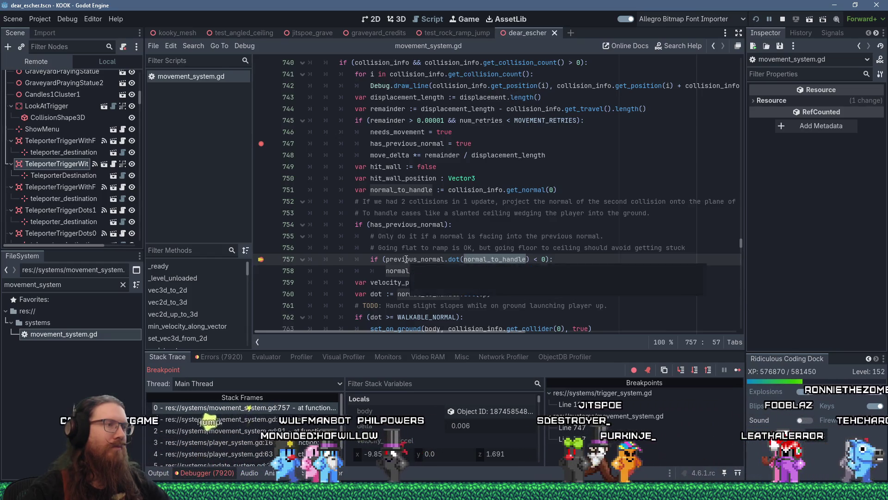
Step: Add a breakpoint on line 758's slide projection and resume execution
left_click(388, 271)
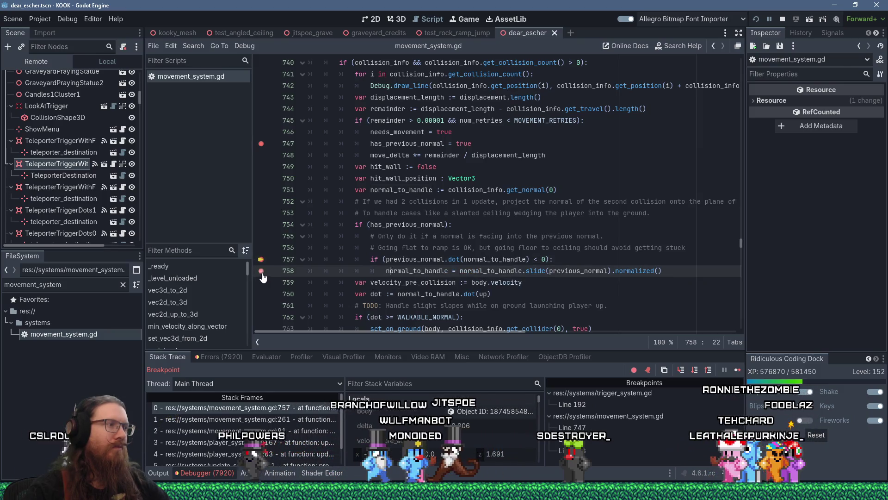
key("F9")
key("F12")
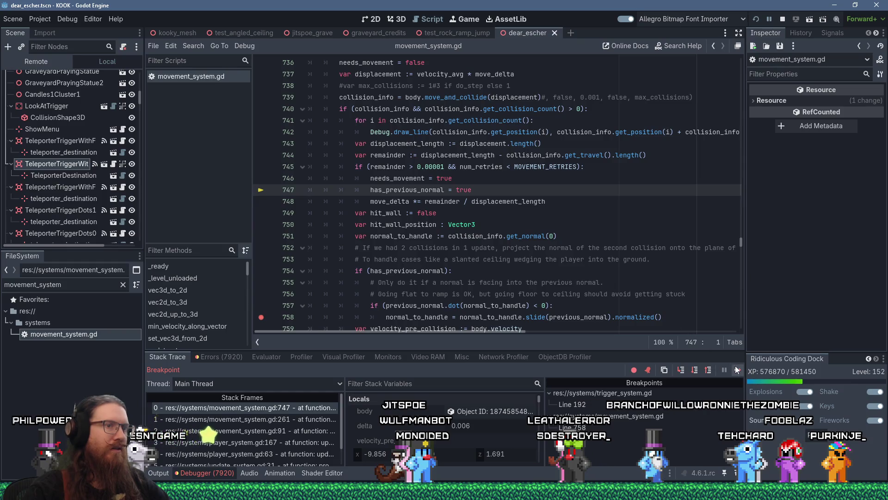
Step: Continue to the line 758 breakpoint and read normal_to_handle as (0.047527, -0.986686, -0.155536)
key("F12")
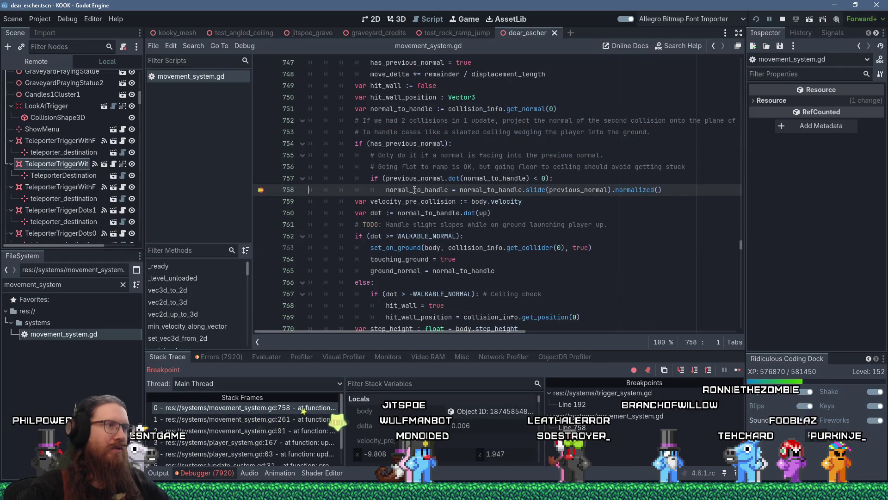
mouse_move(415, 190)
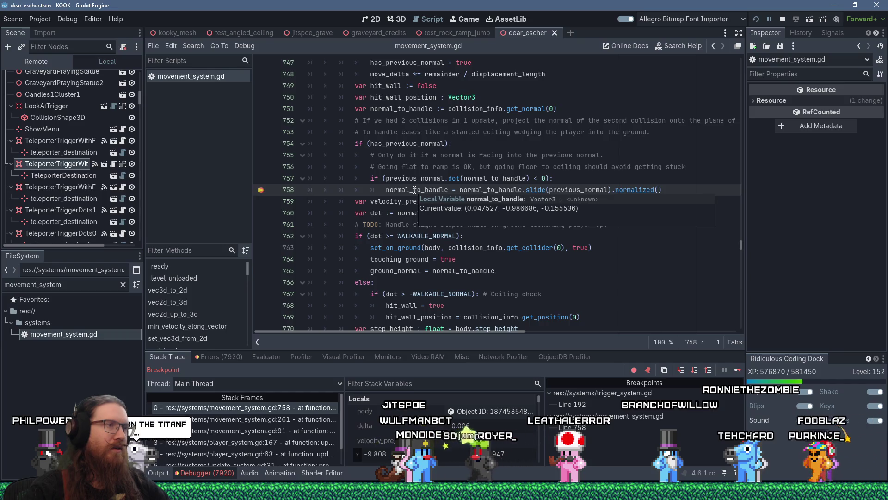
mouse_move(490, 180)
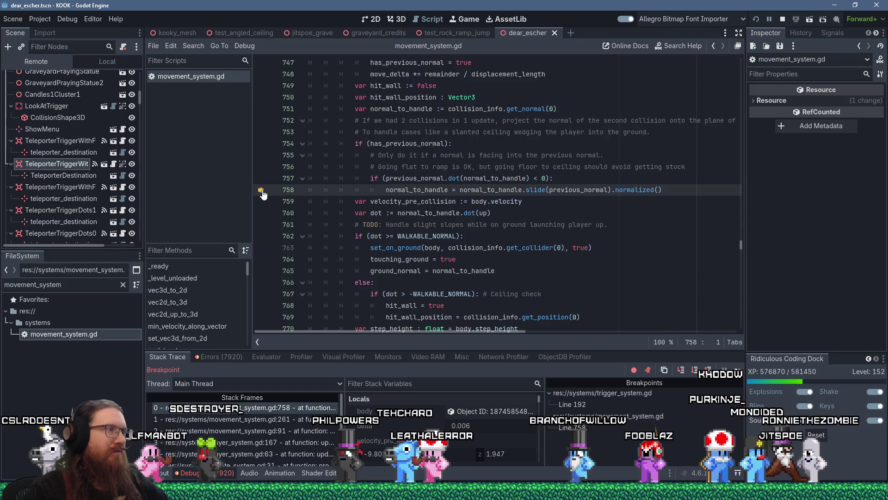
Step: Step over to line 759, then put a breakpoint back on line 758
mouse_move(454, 232)
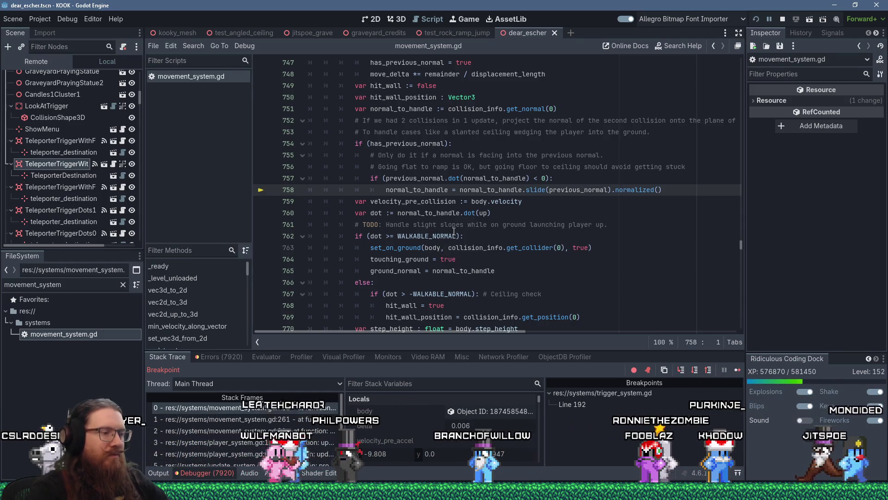
key("F10")
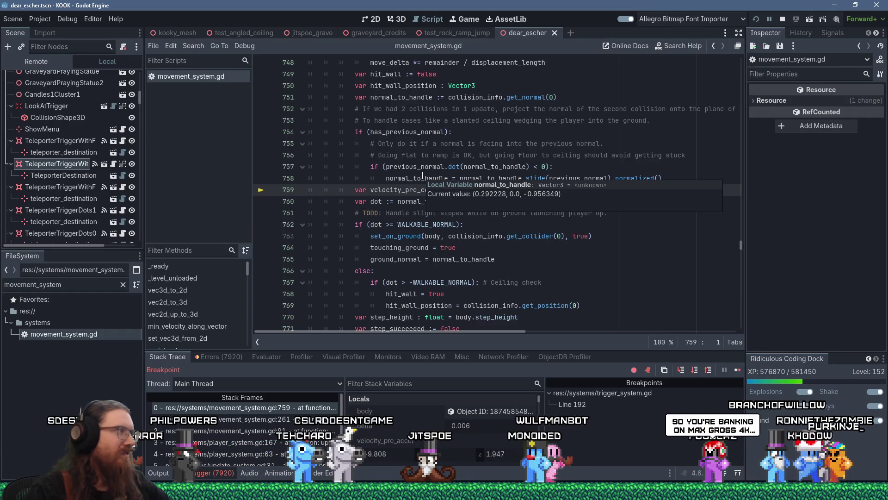
left_click(422, 176)
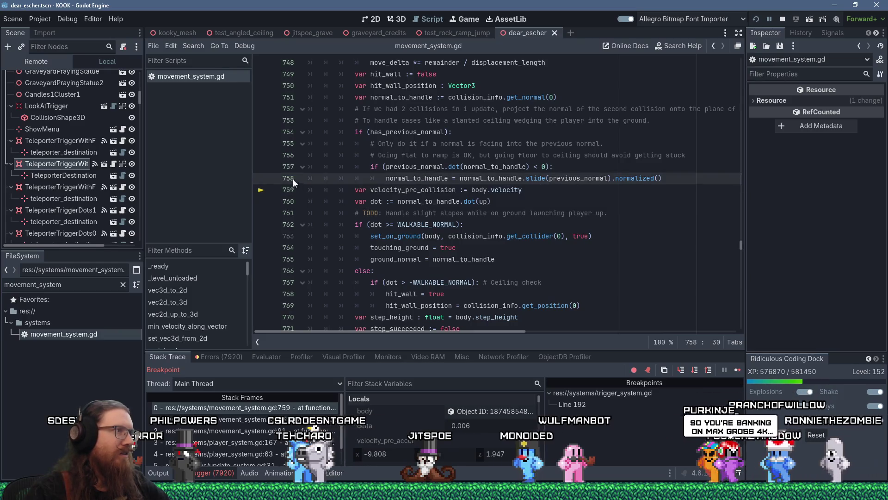
left_click(272, 178)
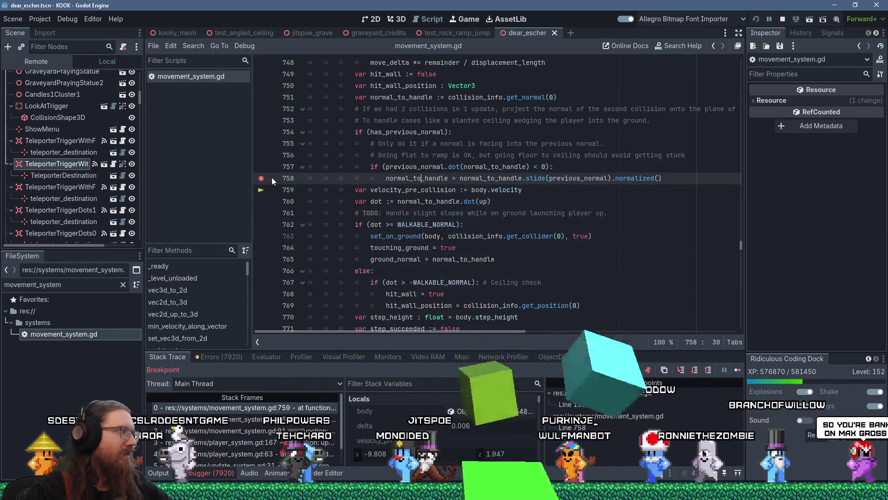
Step: Resume to the line 758 breakpoint and compare normal_to_handle (-0.0, 1.0, 0.0) with previous_normal
left_click(737, 369)
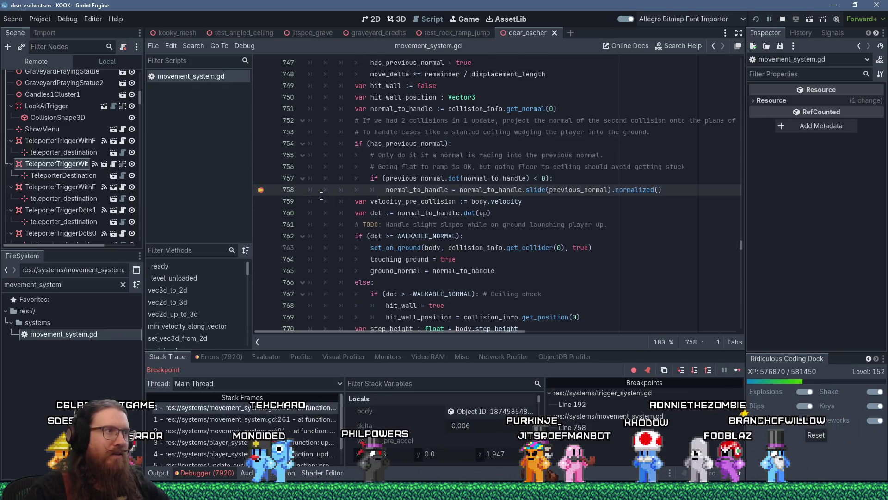
mouse_move(512, 177)
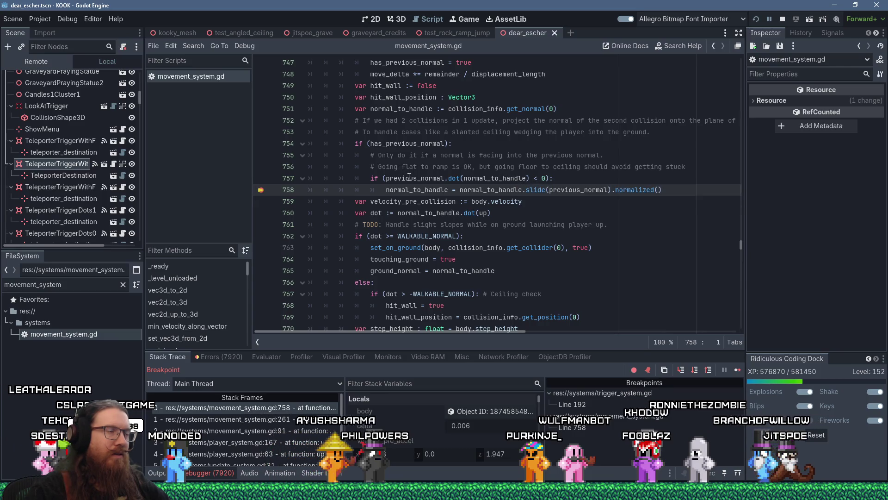
mouse_move(409, 177)
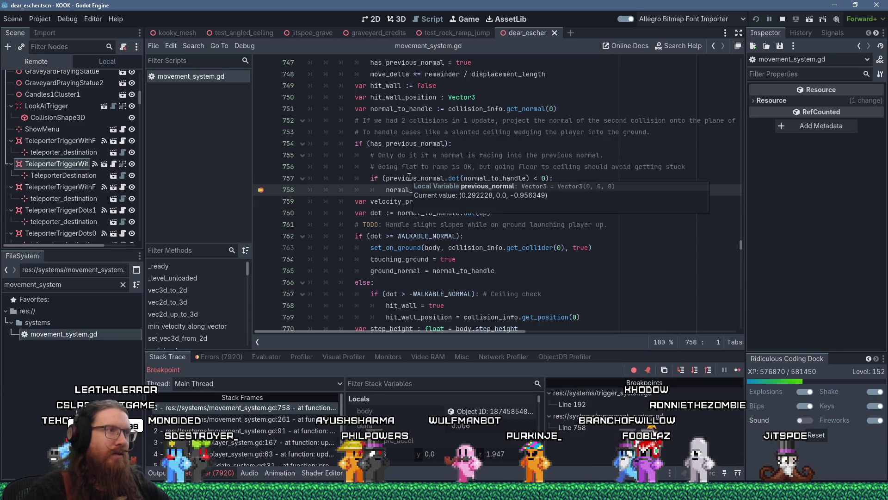
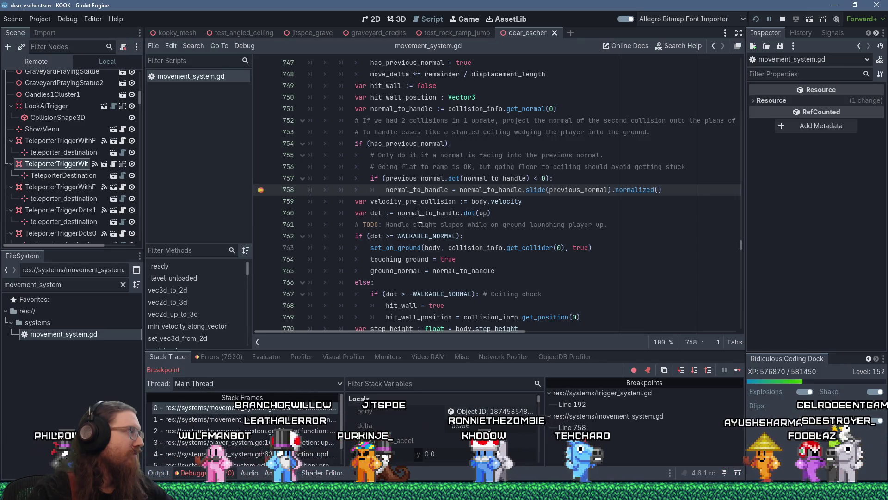
Step: Step past the slide calculation in the debugger and continue until the breakpoint hits again
mouse_move(419, 219)
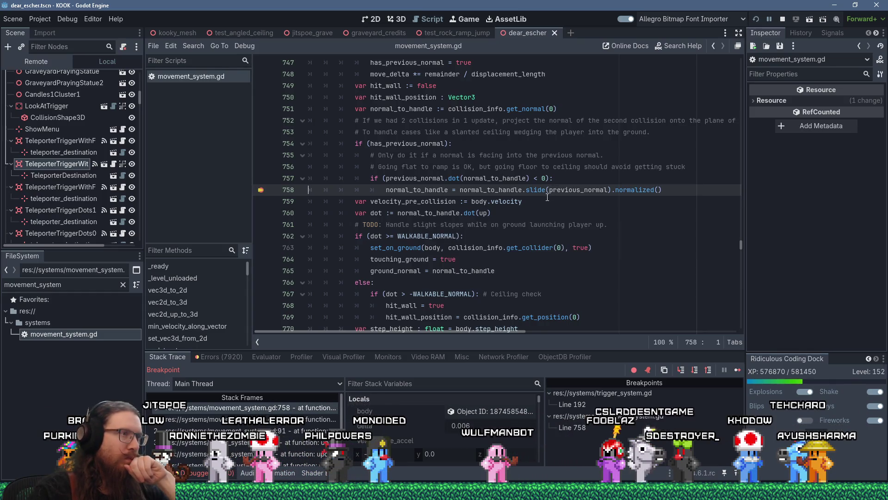
key("F10")
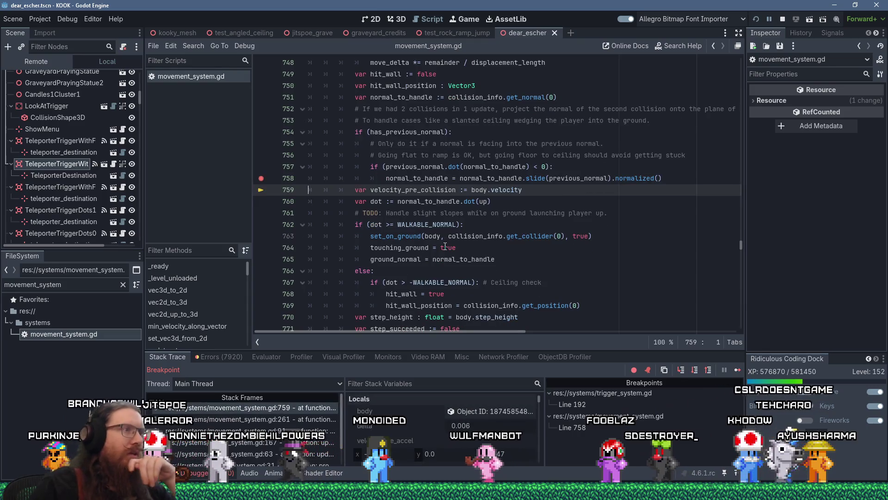
mouse_move(422, 178)
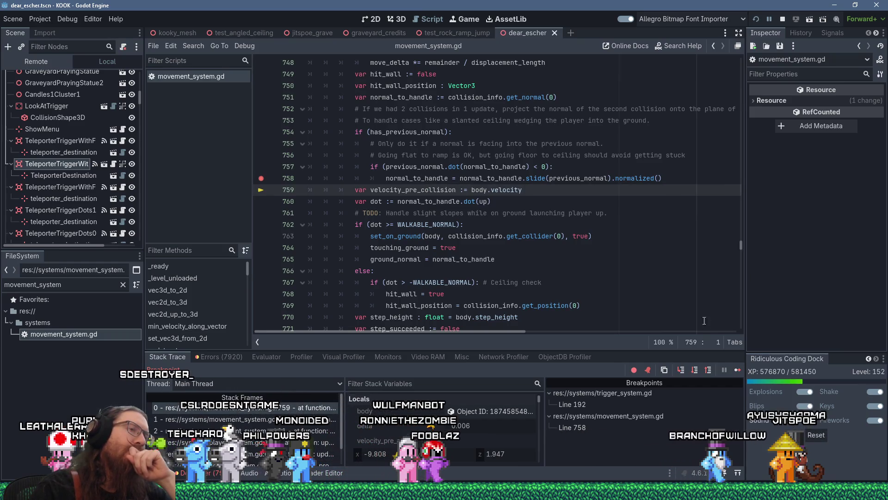
key("F12")
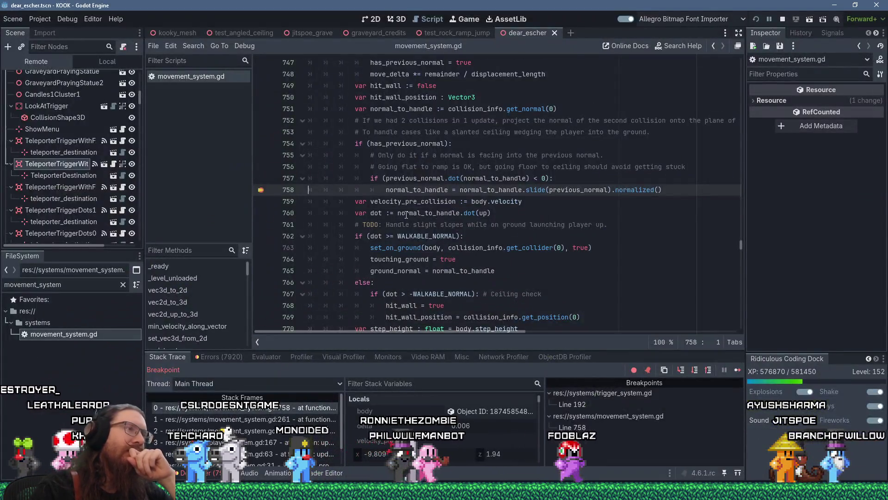
mouse_move(497, 180)
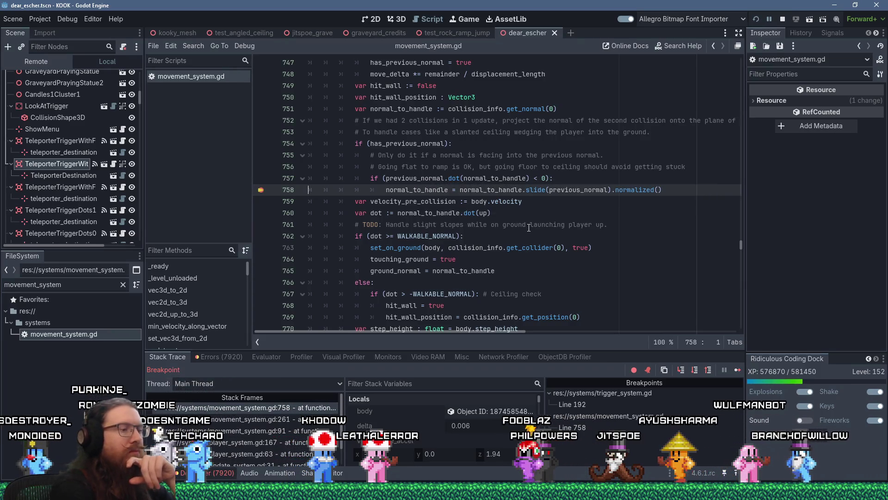
key("F10")
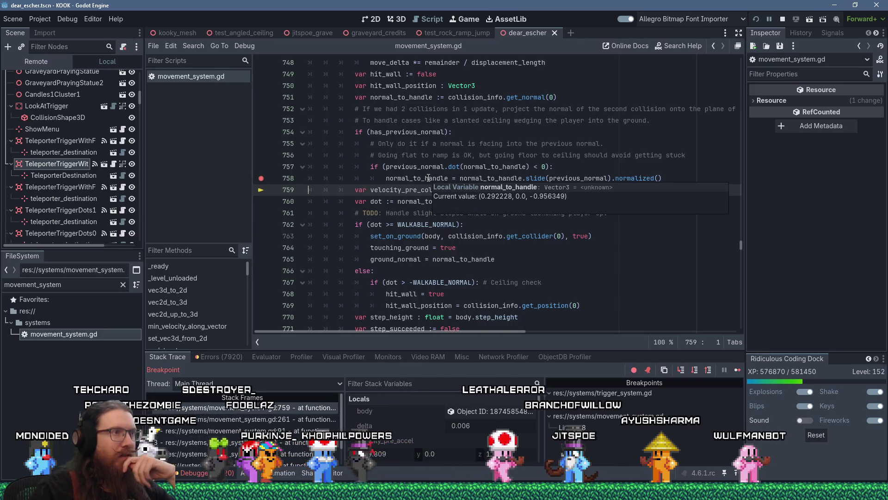
mouse_move(399, 236)
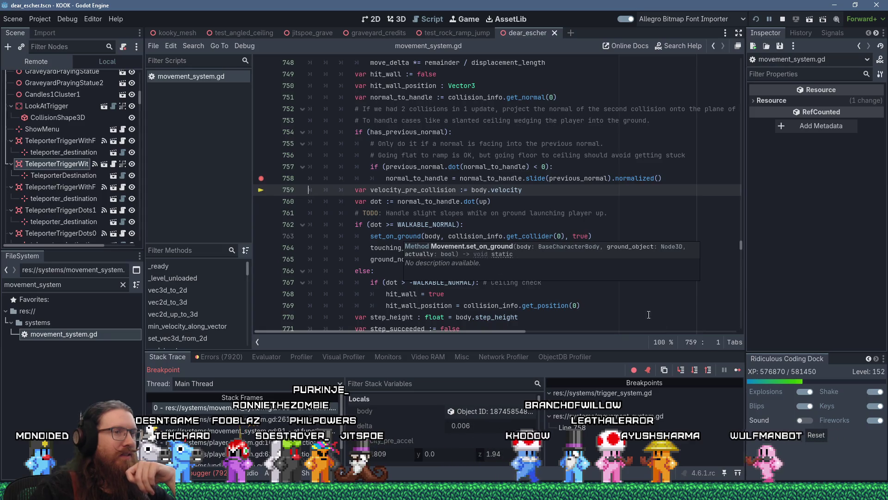
key("F12")
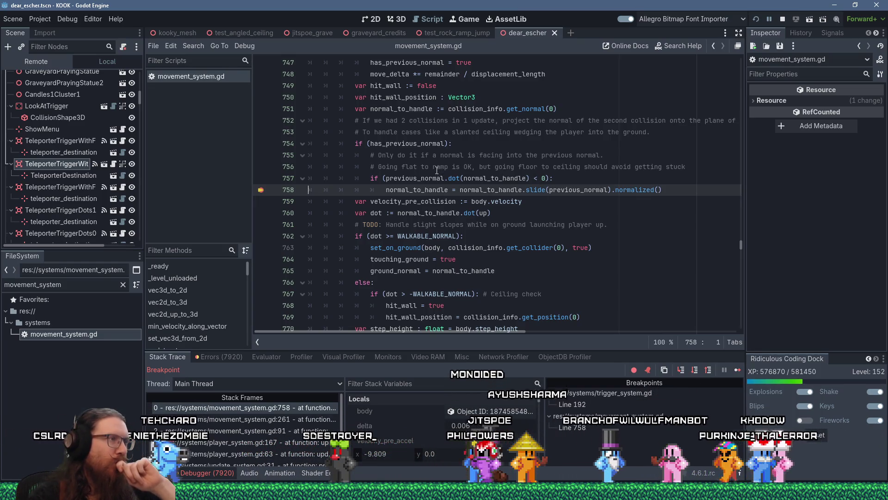
Step: Change line 754 to 'if (false):#has_previous_normal:' and save movement_system.gd
mouse_move(420, 210)
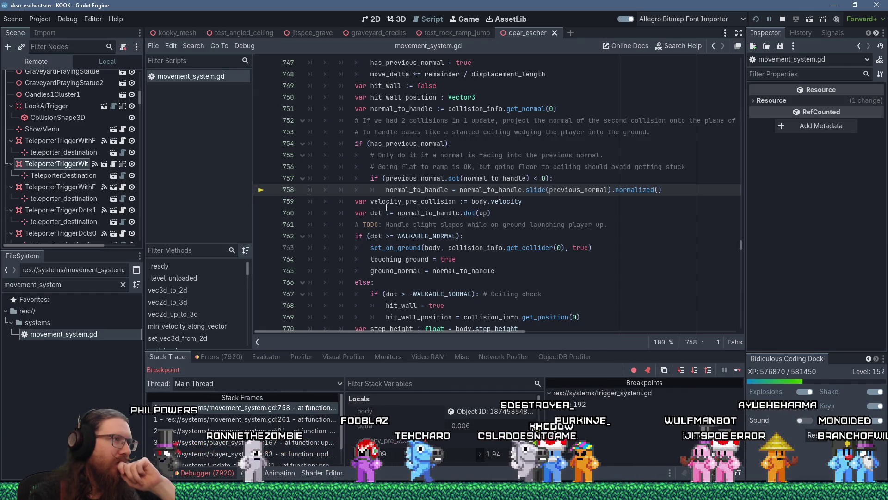
left_click(357, 189)
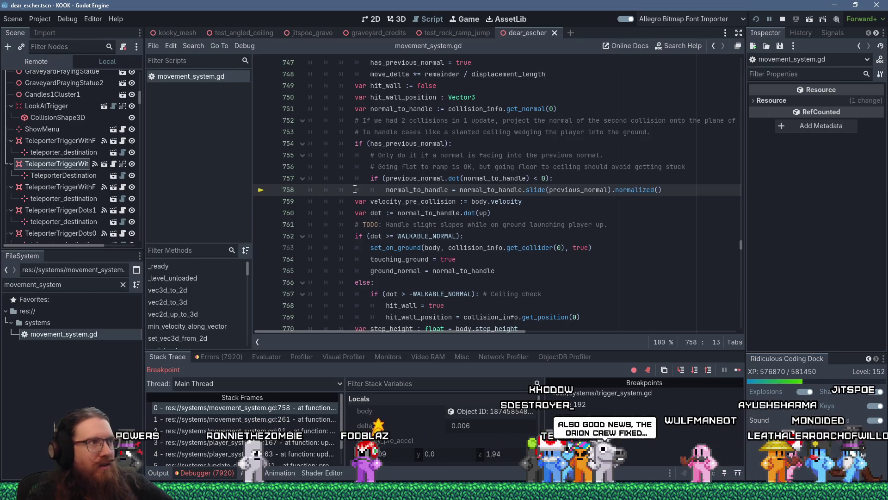
left_click(369, 144)
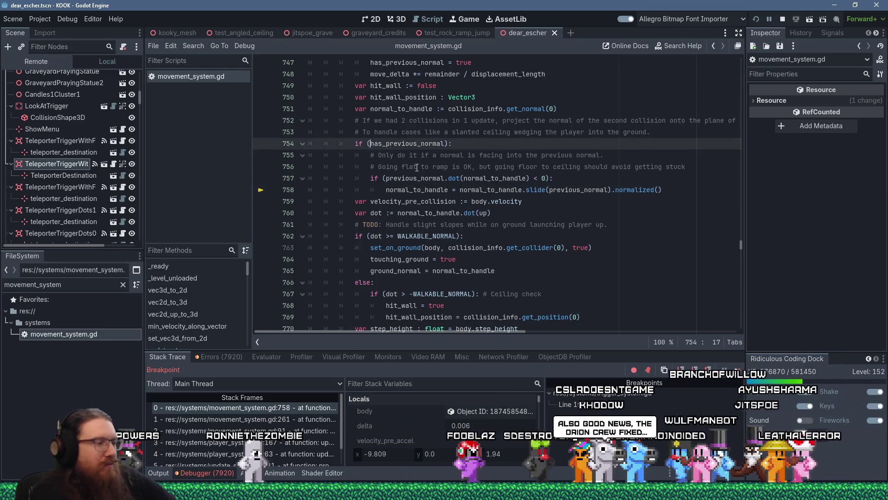
type("false):#")
key("ctrl+s")
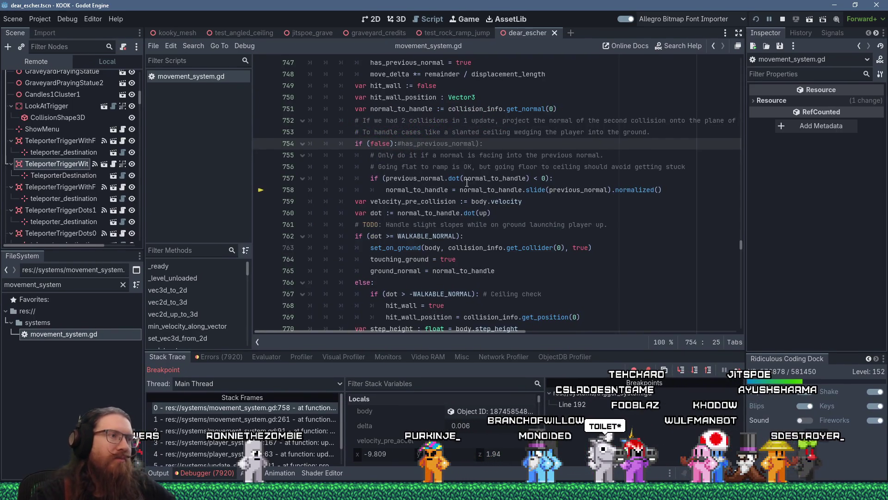
Step: Resume the paused game with the edited script and walk forward along the corridor
key("F12")
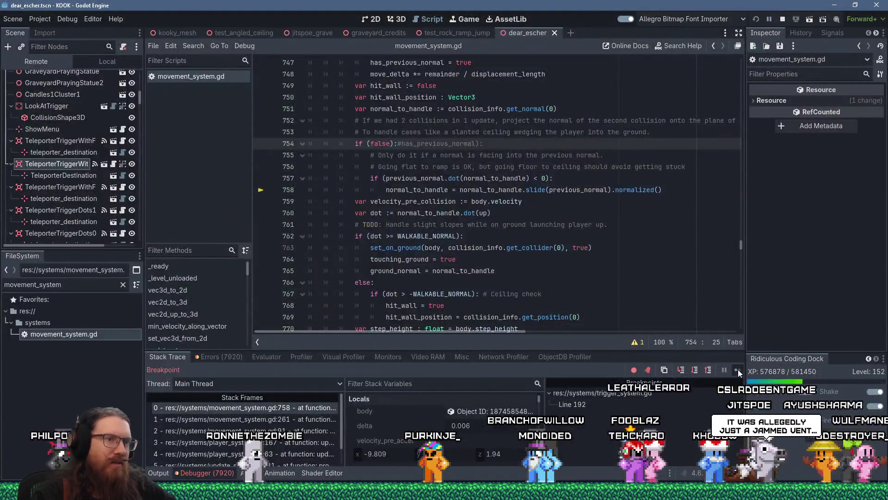
left_click(738, 369)
key("w")
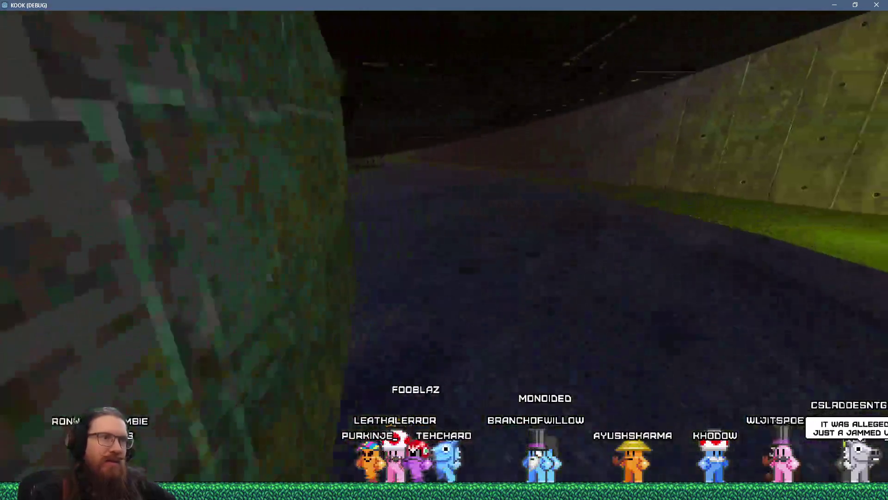
Step: Load the london3 map with 'map london3' and reopen the console on the dock
key("grave")
type("map london3")
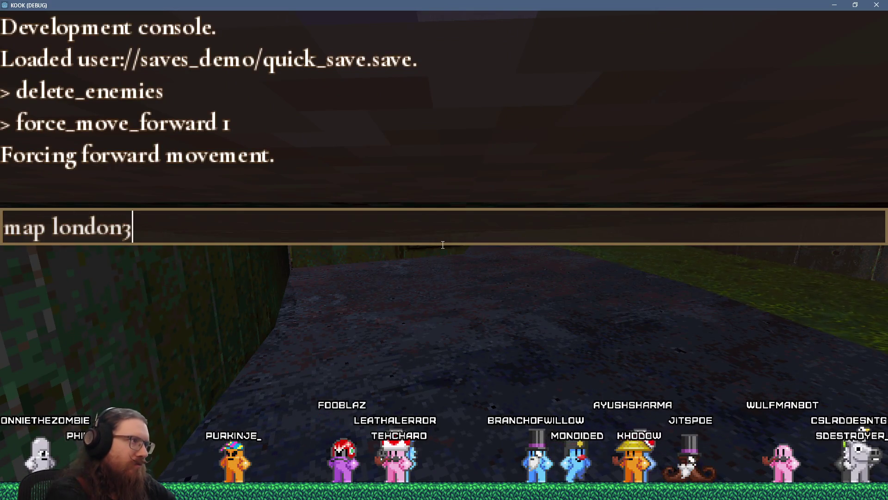
key("Return")
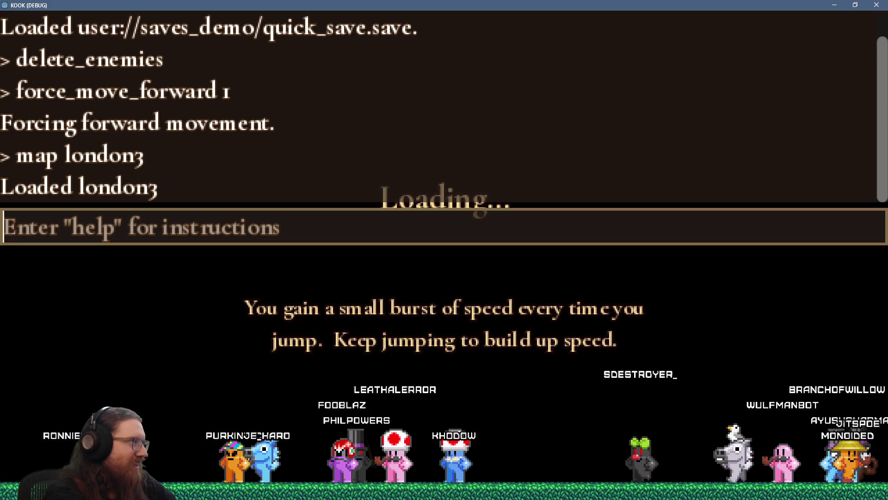
key("grave")
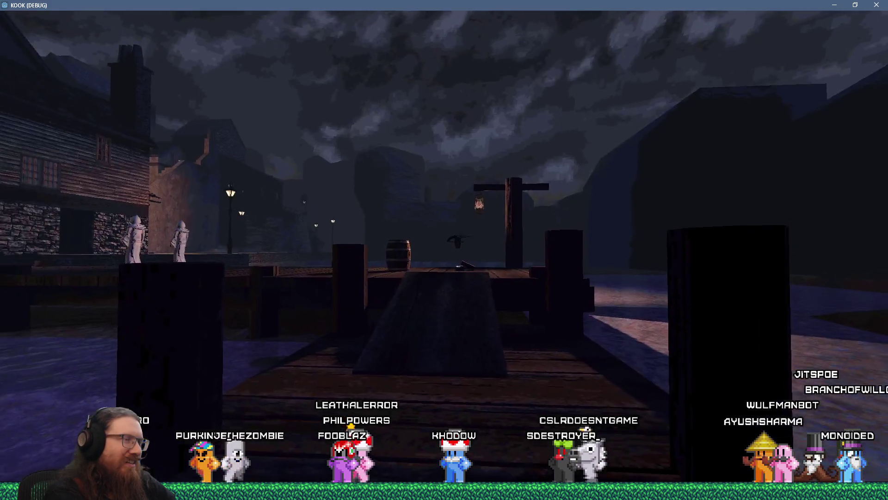
key("grave")
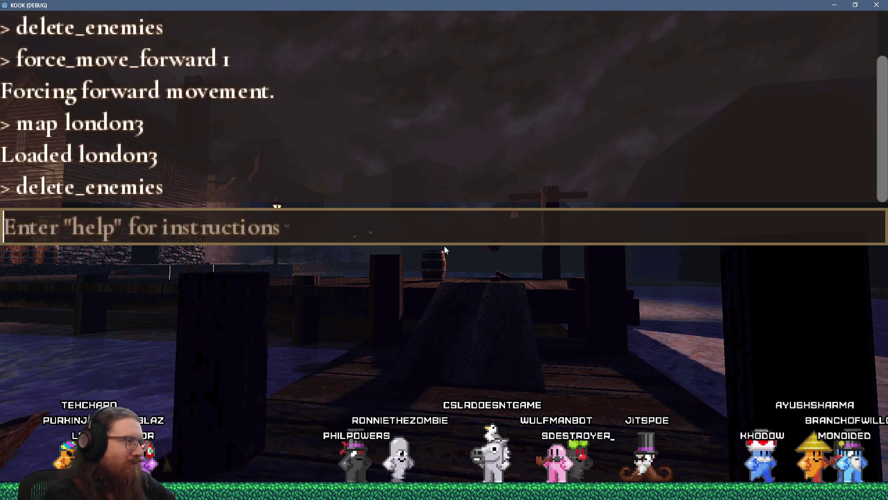
Step: Walk off the dock past the barrel, through the brick courtyard and up the stairs
key("grave")
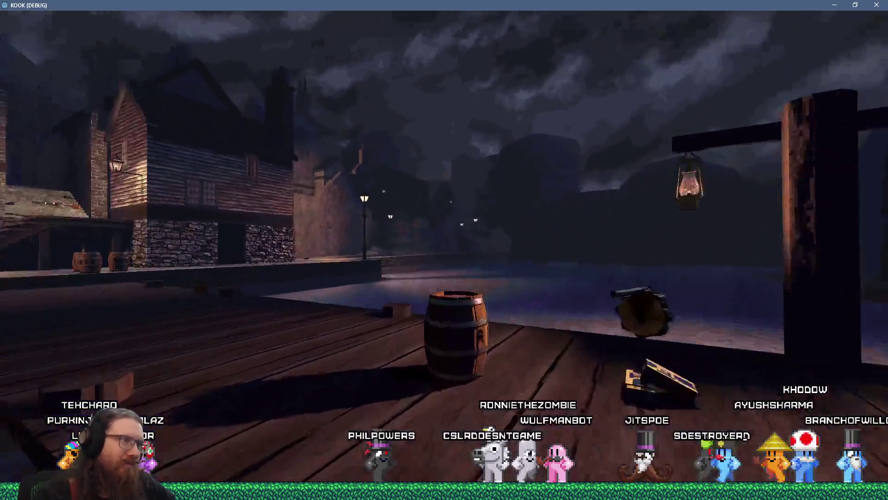
key("w")
key("w")
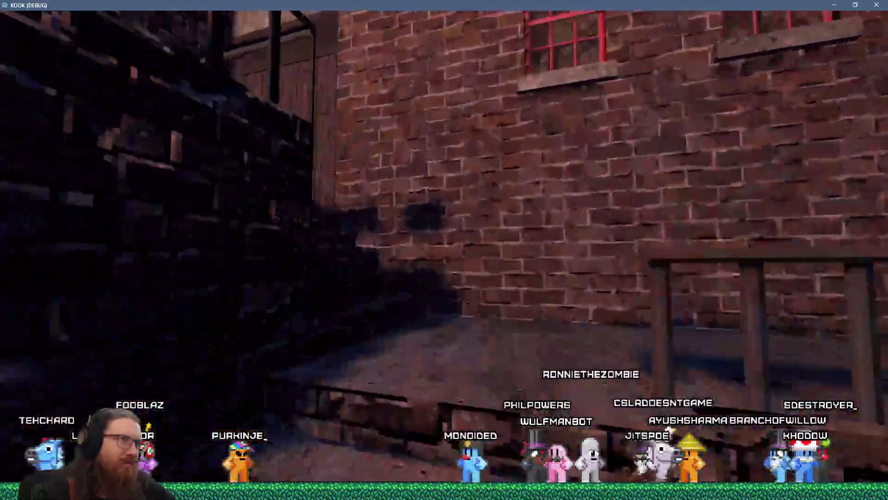
key("w")
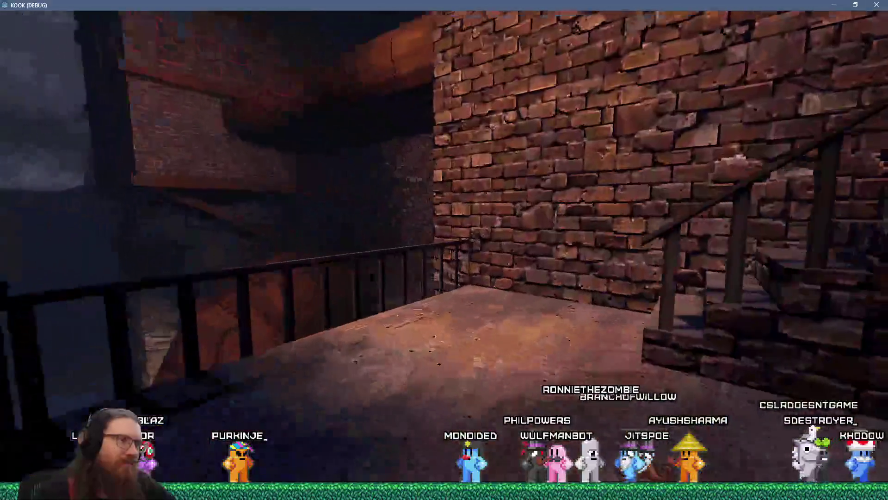
key("w")
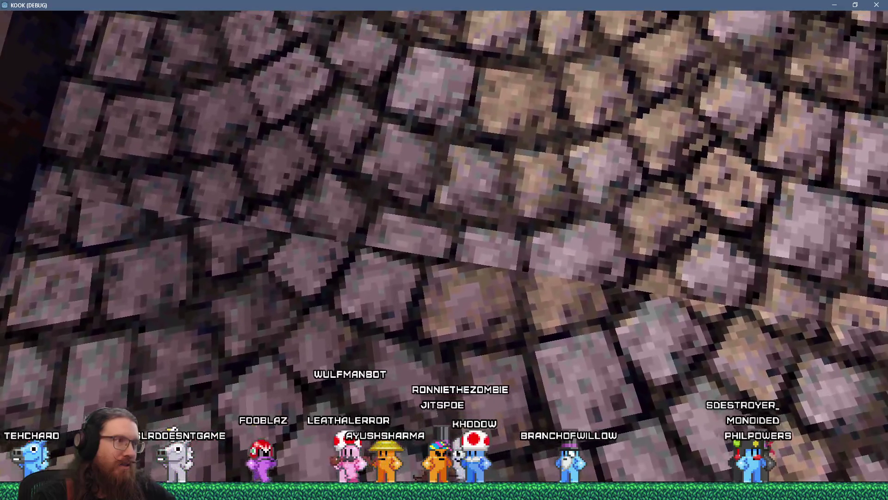
Step: Run 'force_move_forward 1' in the console, then open the Video settings page from the pause menu
key("grave")
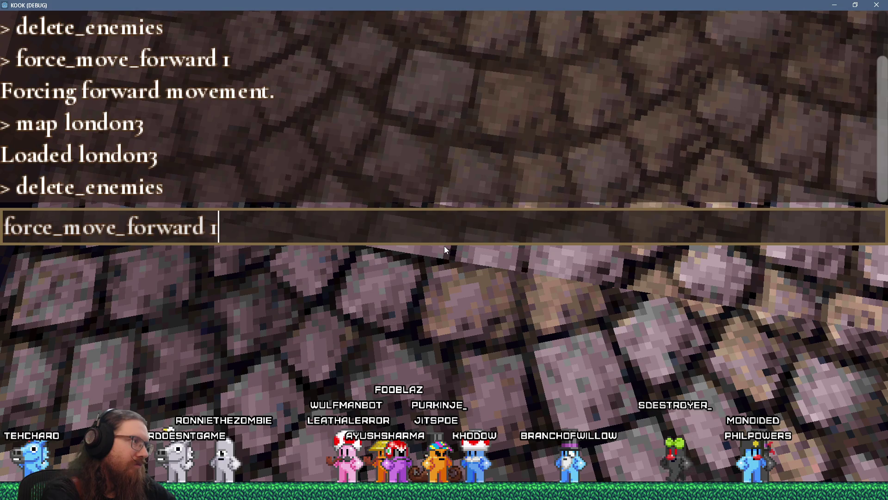
key("Return")
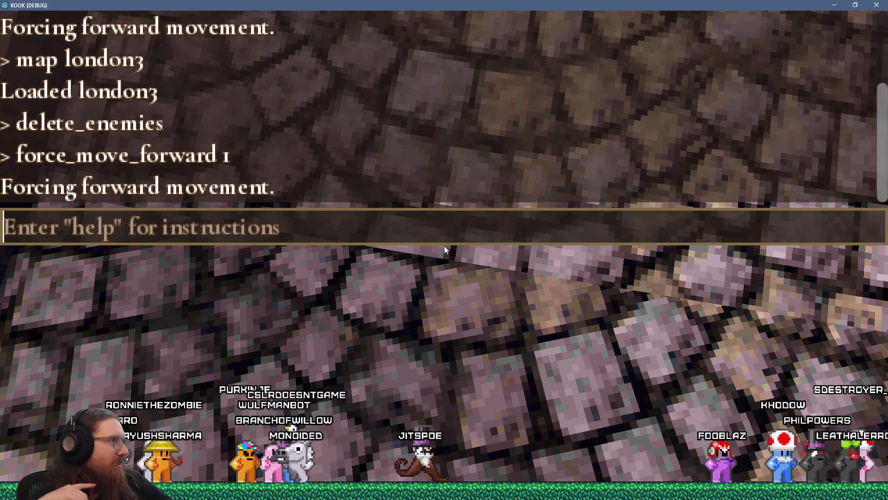
key("Escape")
key("Escape")
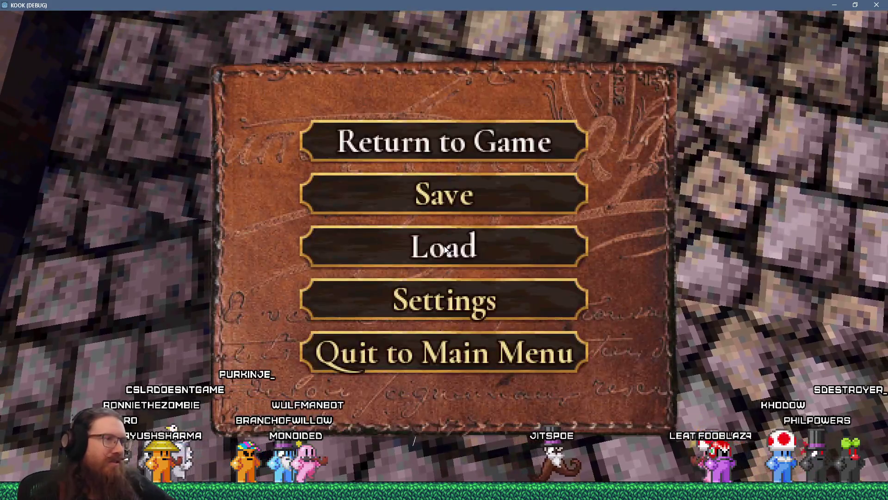
left_click(514, 299)
left_click(454, 151)
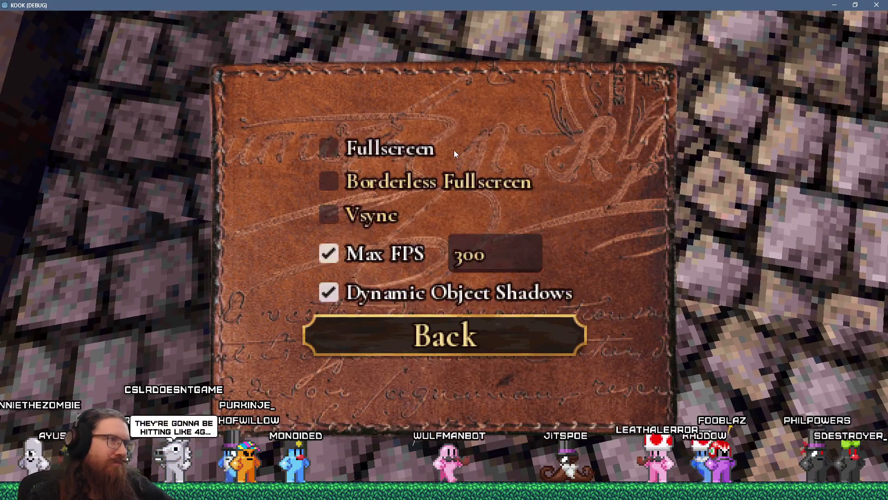